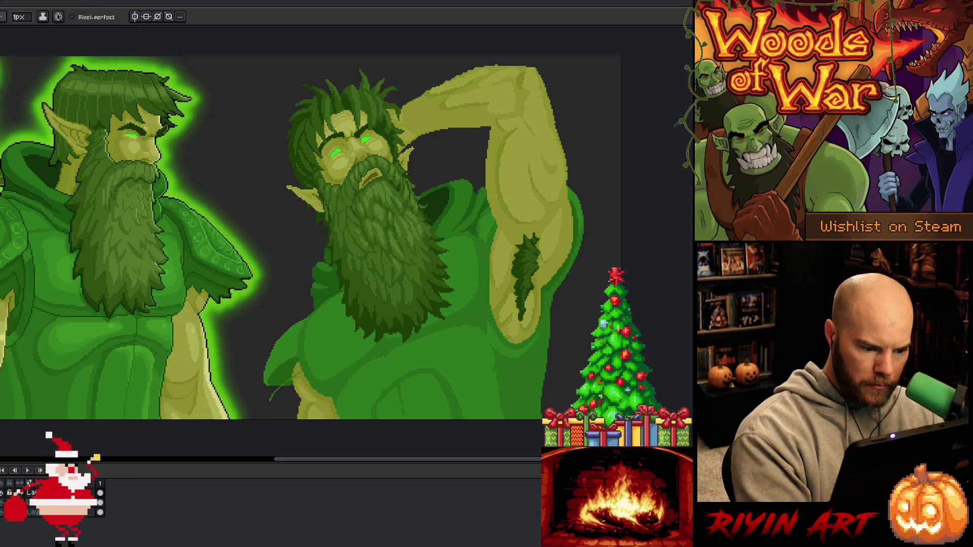
- Replace the stray stroke with a leaf outline by the right druid's arm and fill it green
key(ctrl+z)
drag(296, 369, 264, 395)
key(g)
click(282, 370)
click(269, 391)
key(b)
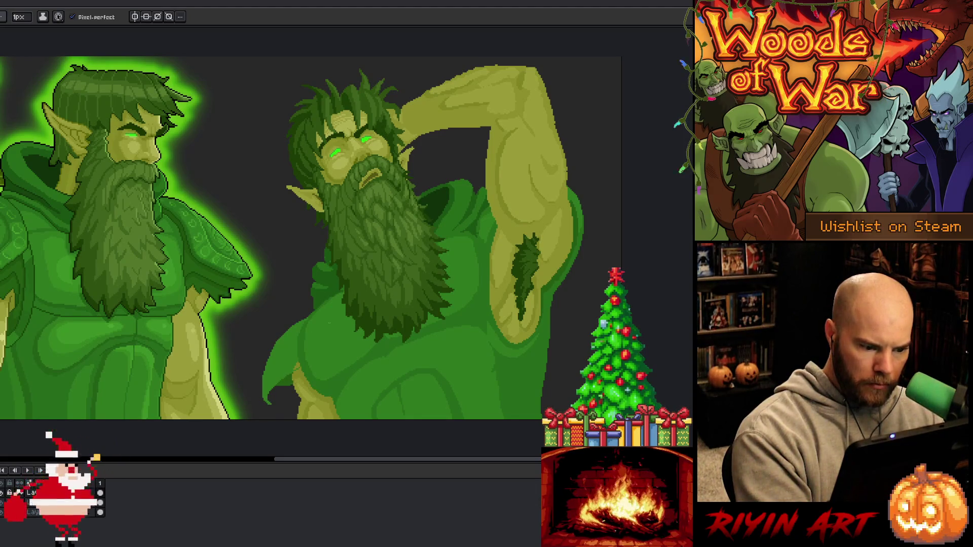
- Darken the leaf's lower edge, then outline the right druid's lower-left robe and beard area
key(g)
click(276, 401)
key(b)
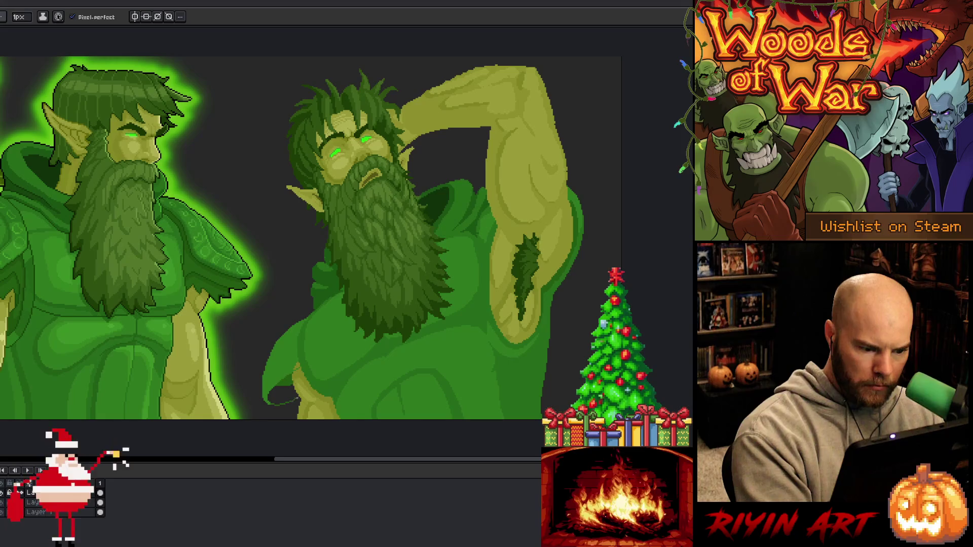
drag(288, 347, 321, 301)
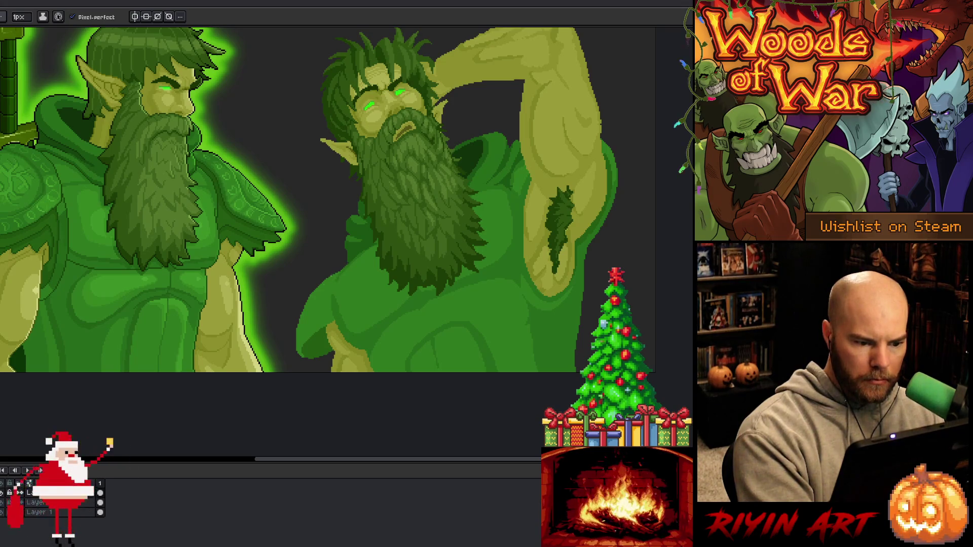
mouse_move(378, 247)
mouse_down()
mouse_move(302, 350)
mouse_move(407, 290)
mouse_up()
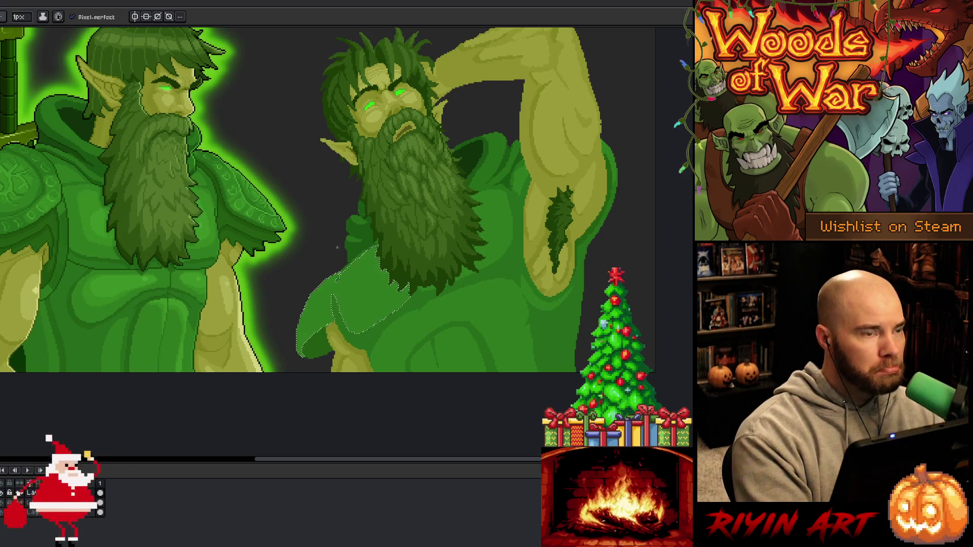
- Shade the lasso-selected lower-left robe under the beard, deselect, and keep touching it up with sampled greens
key(g)
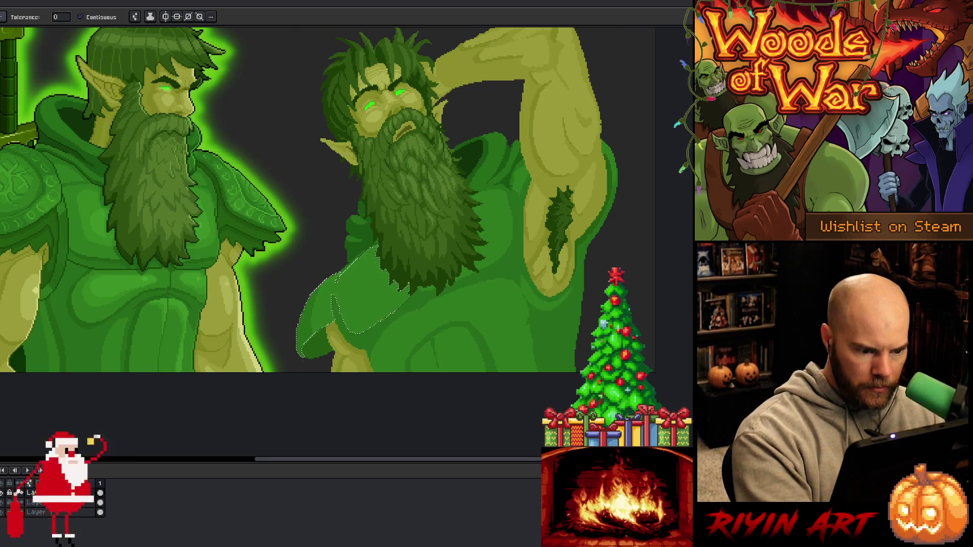
key(b)
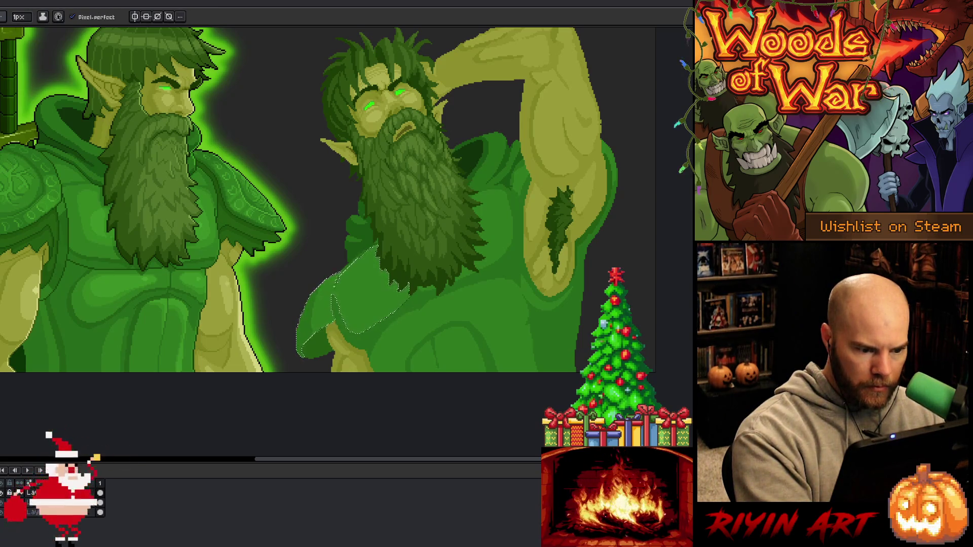
key(alt)
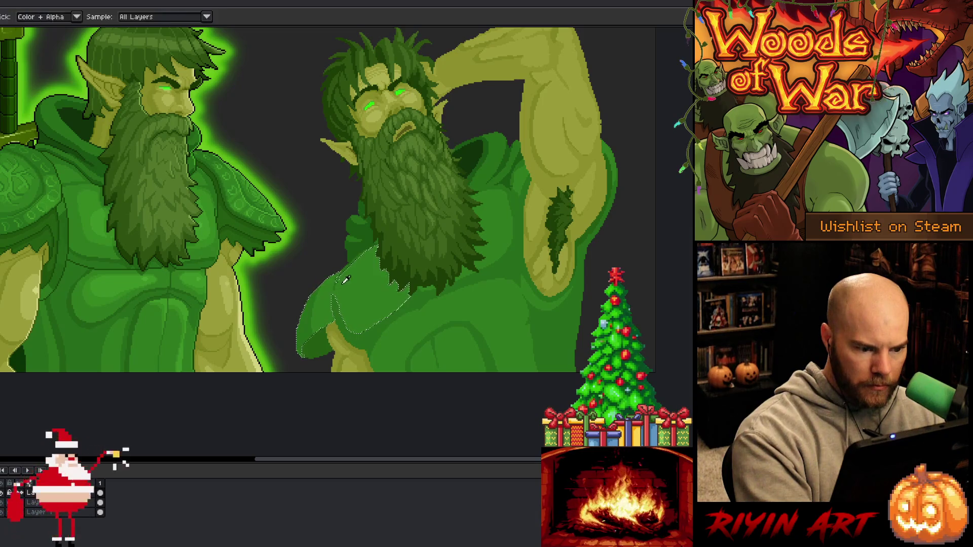
key(ctrl+d)
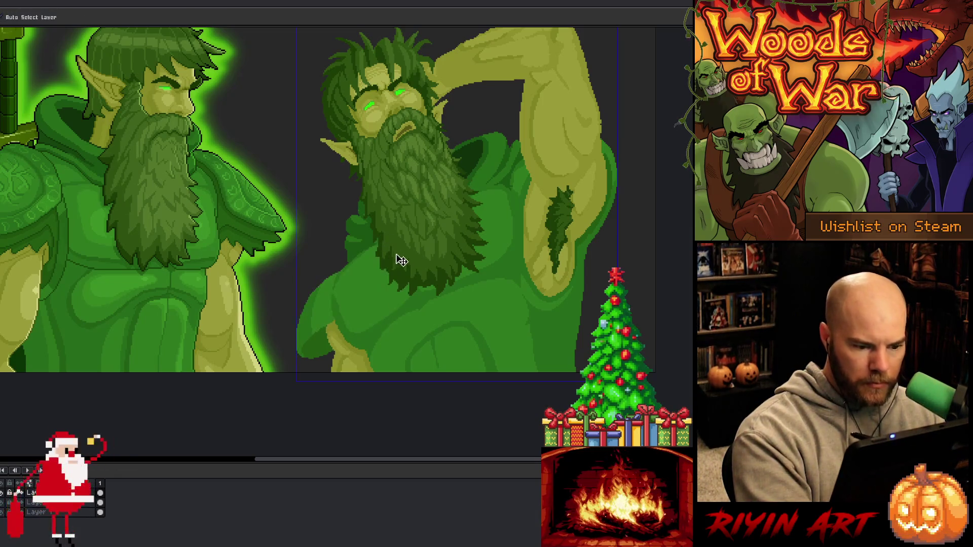
alt+click(348, 284)
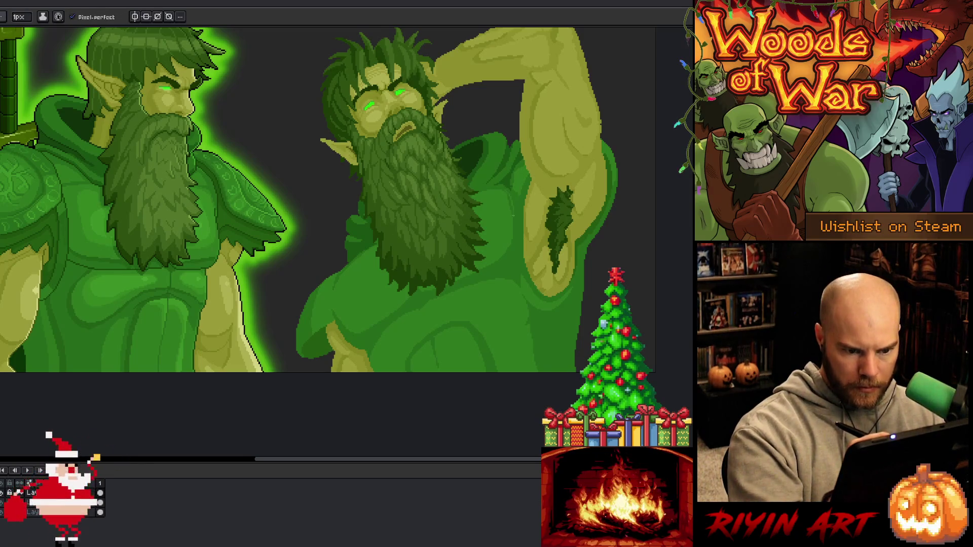
key(g)
key(b)
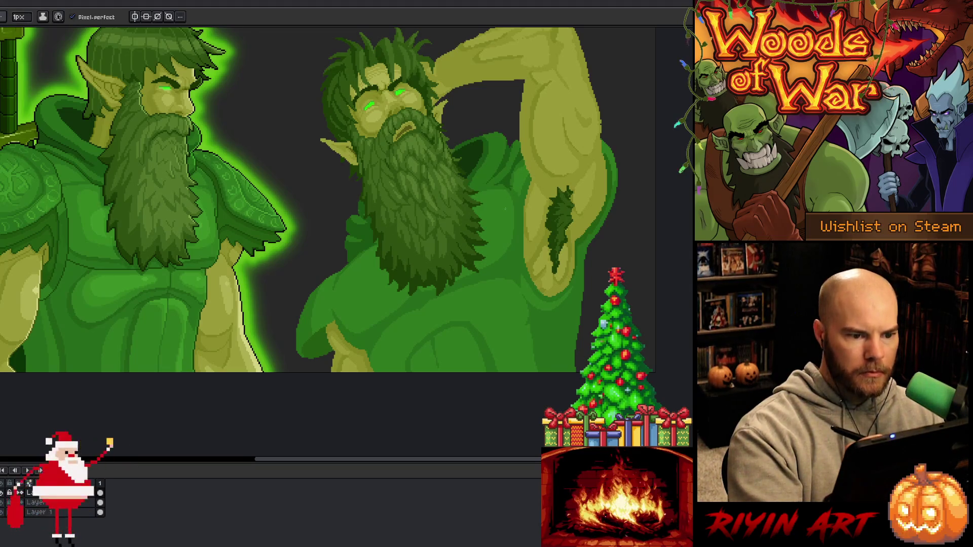
key(g)
key(b)
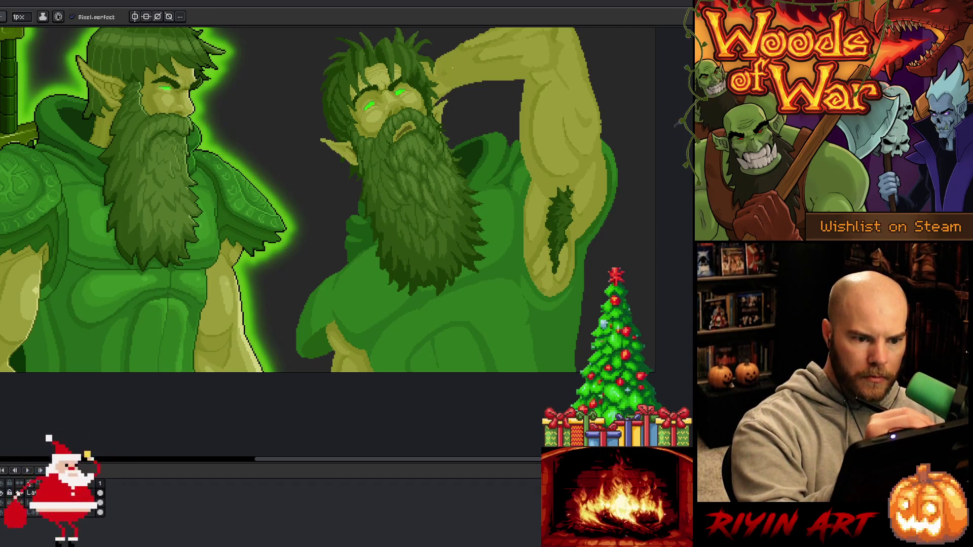
key(g)
key(b)
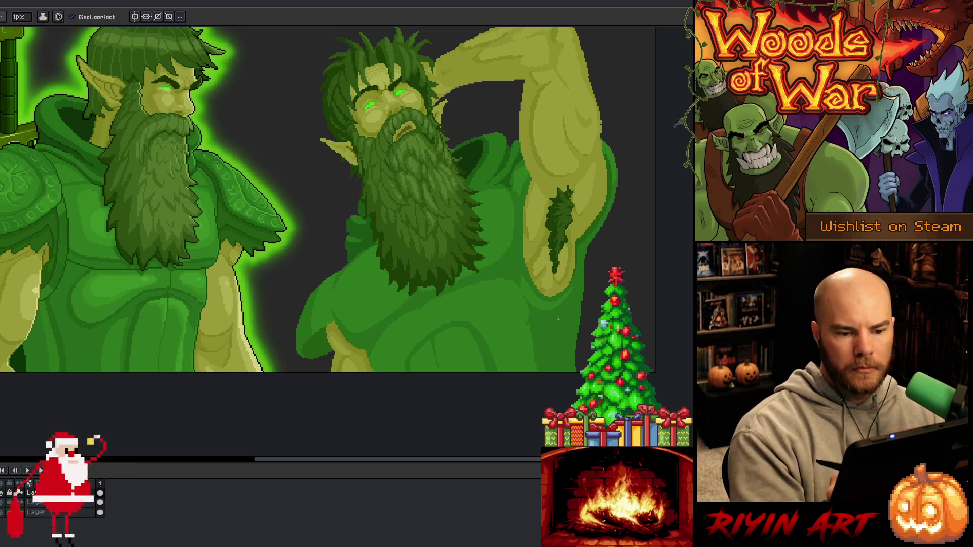
- Paint lighter green folds into the right druid's tunic below the beard using colours sampled from the robe
scroll(328, 200, down, 3)
scroll(327, 201, up, 3)
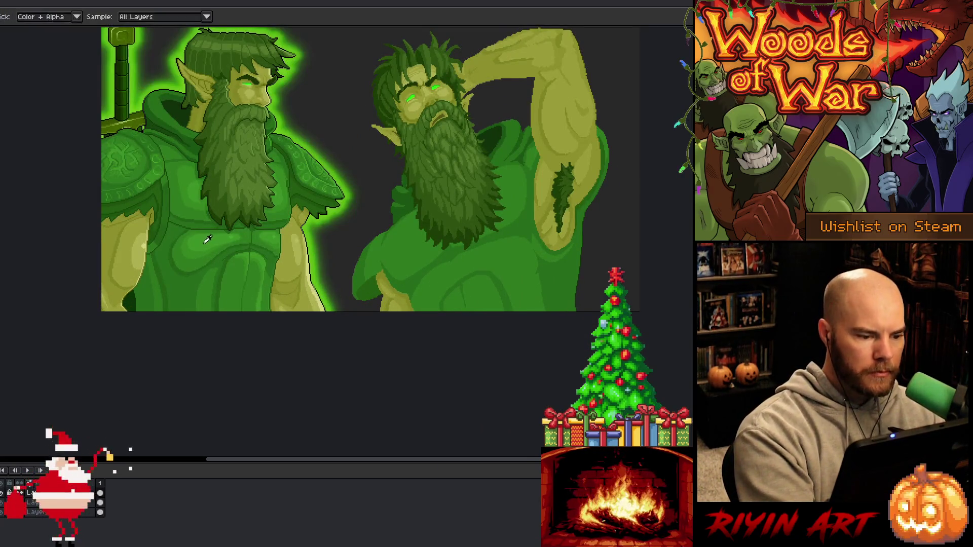
drag(499, 336, 419, 307)
key(i)
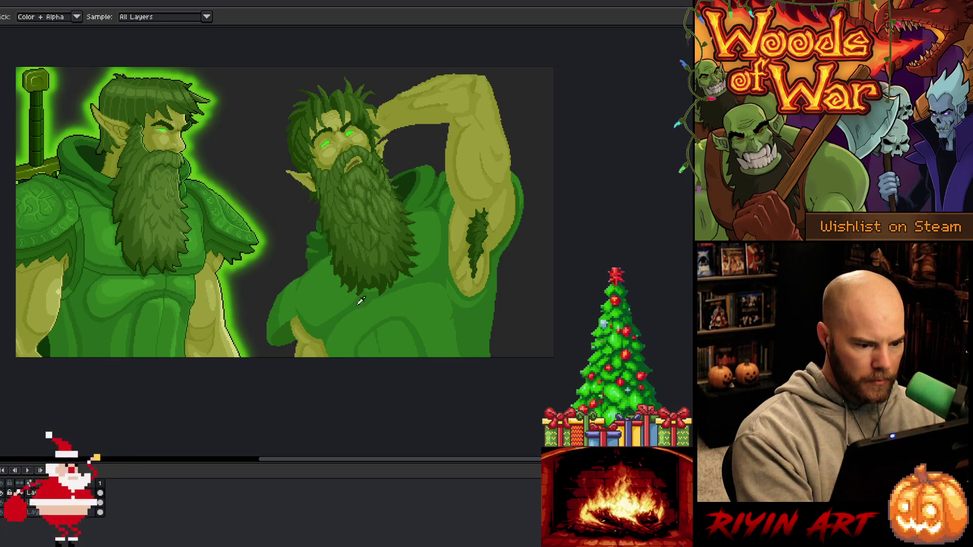
key(b)
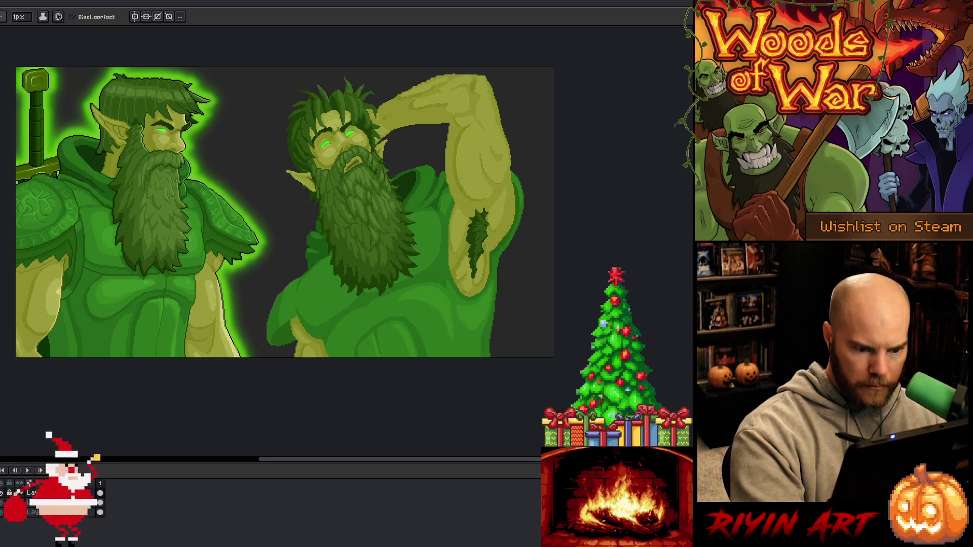
key(alt)
- Sample robe greens and touch up pixels on the right side of the right druid's robe
alt+click(428, 260)
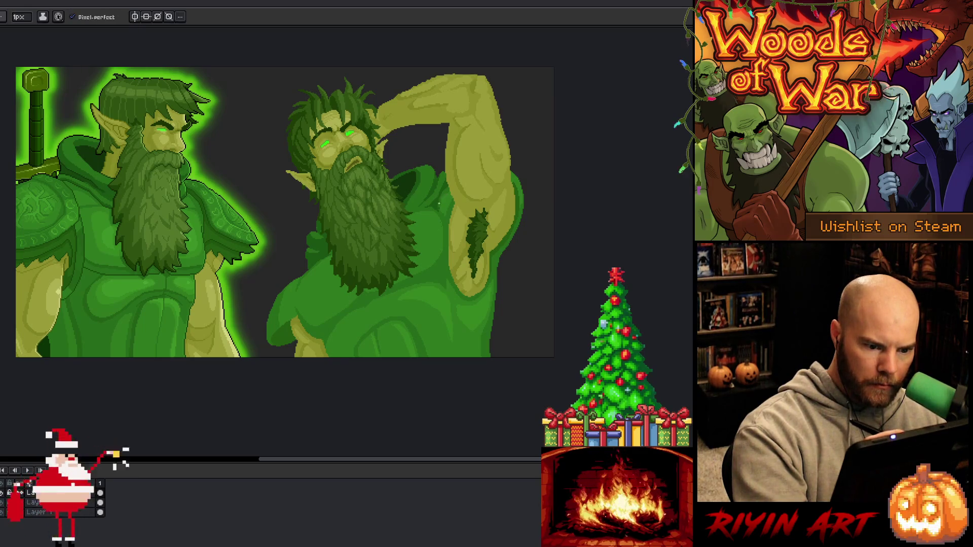
alt+click(442, 194)
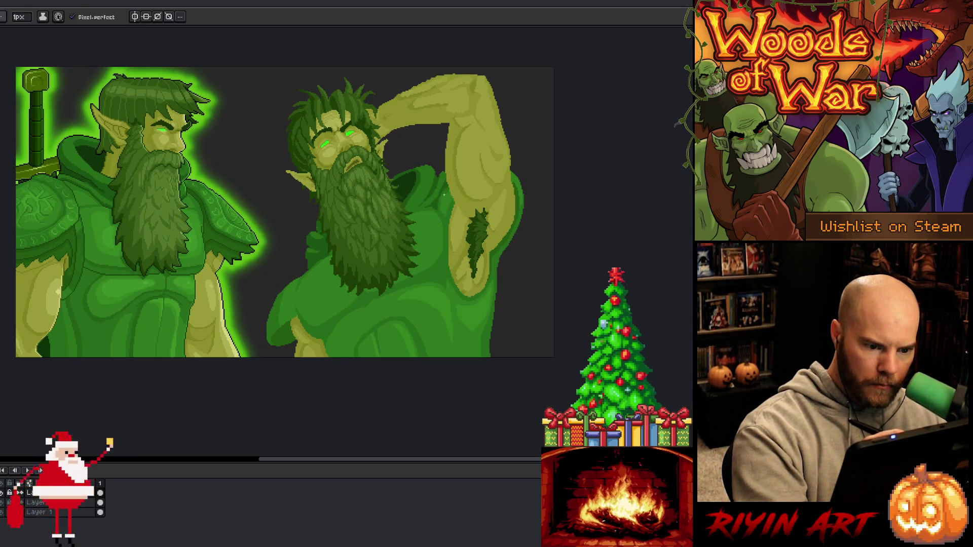
alt+click(434, 212)
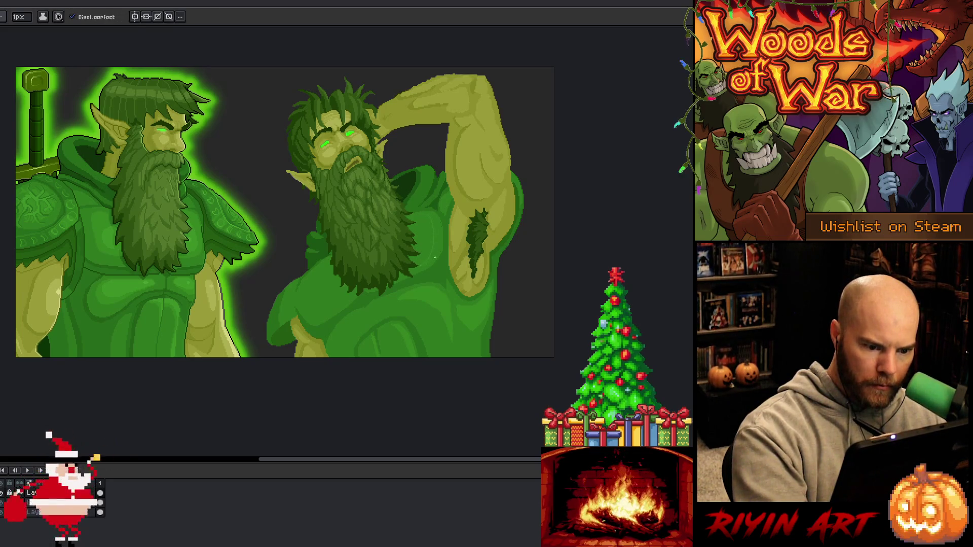
alt+click(435, 239)
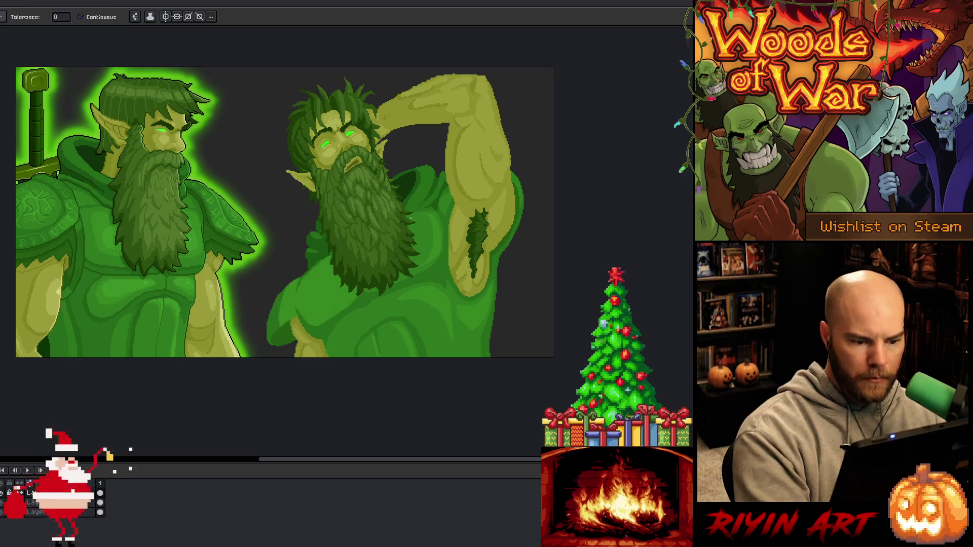
key(g)
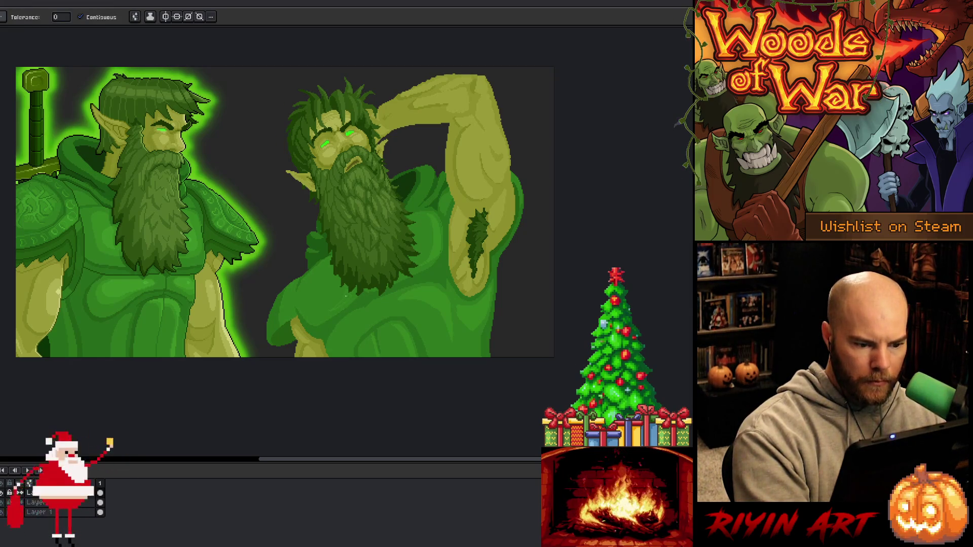
key(b)
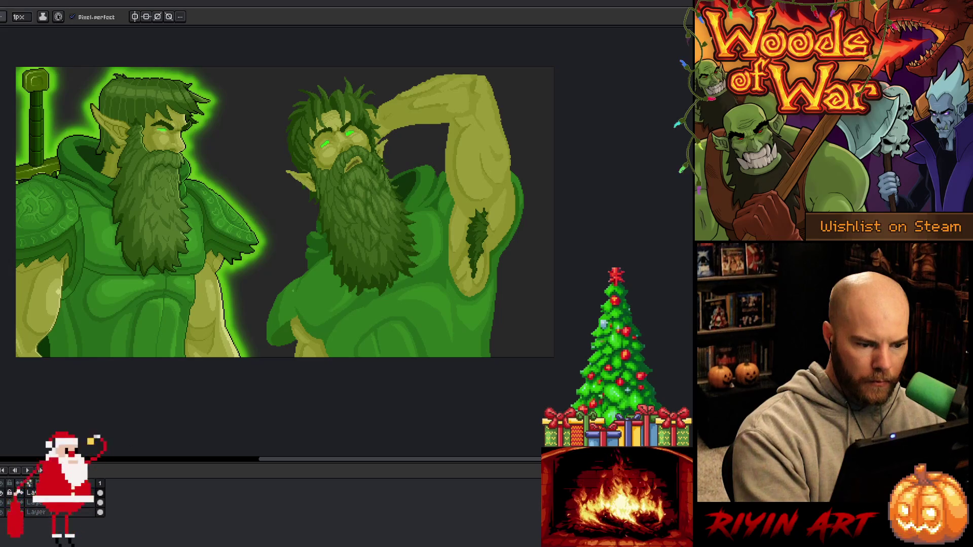
key(g)
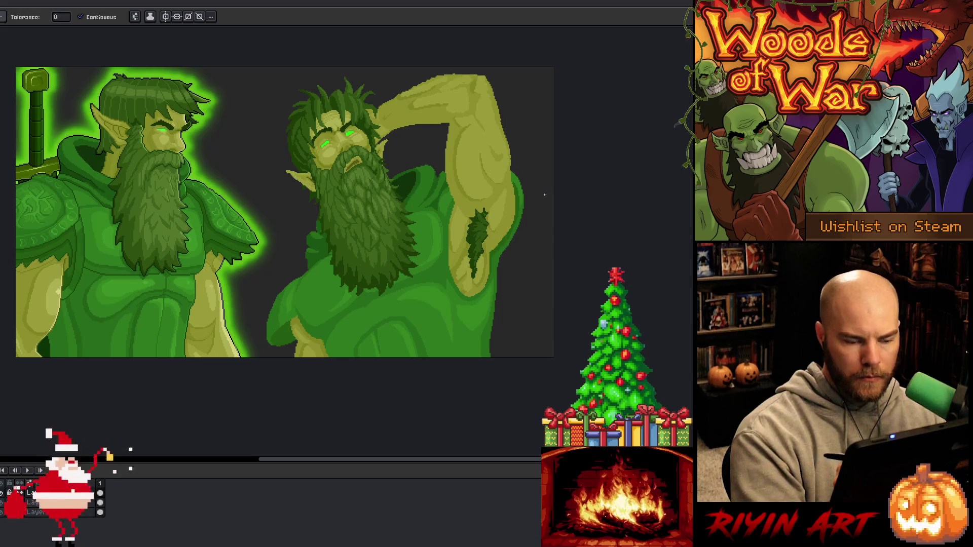
key(b)
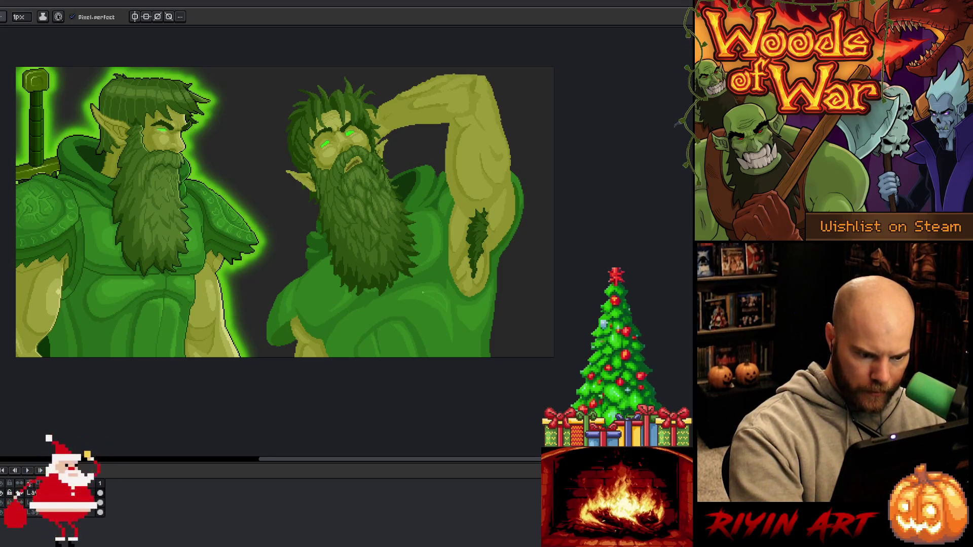
key(g)
key(b)
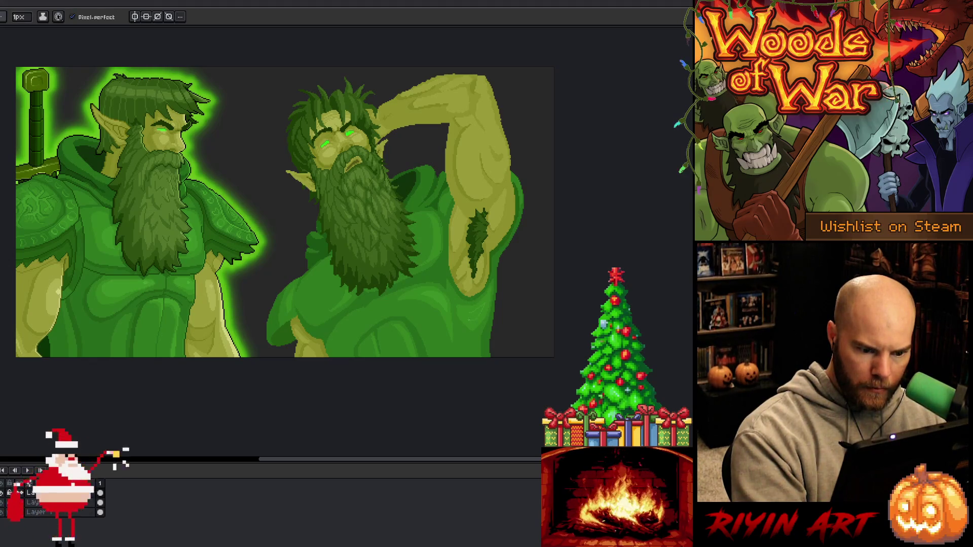
- Recolour the small robe patch near the raised arm, redoing the first fill
key(g)
click(471, 309)
key(ctrl+z)
key(b)
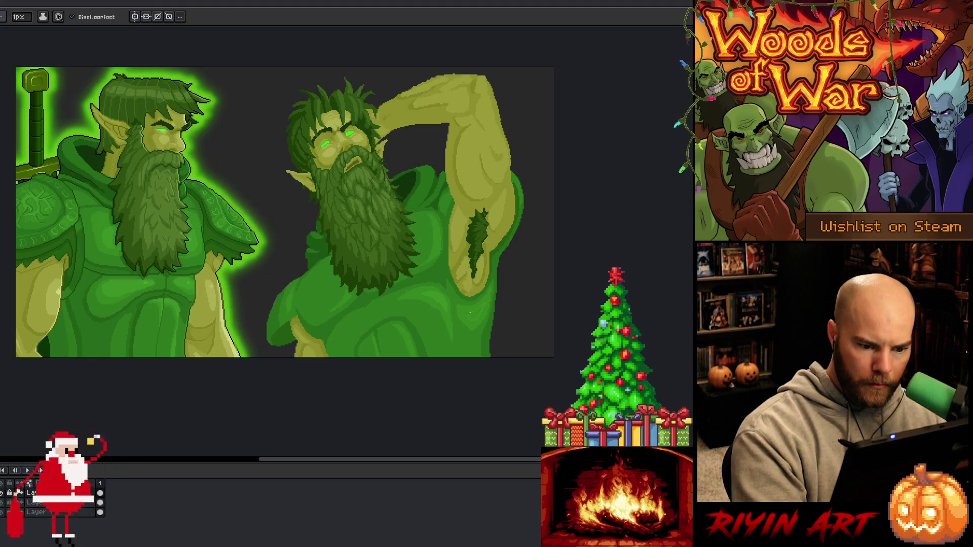
key(g)
click(473, 310)
key(b)
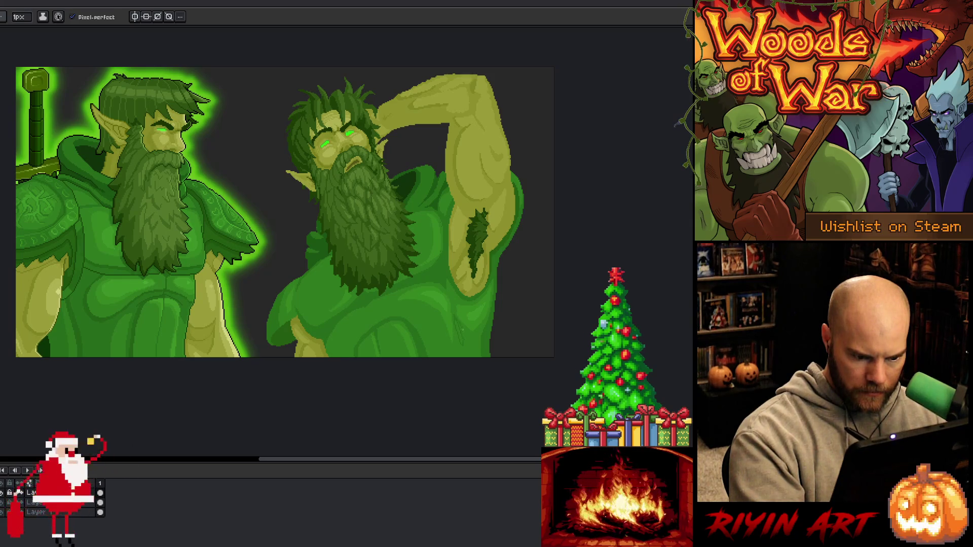
- Sample colours and select the right druid's green robe area
key(g)
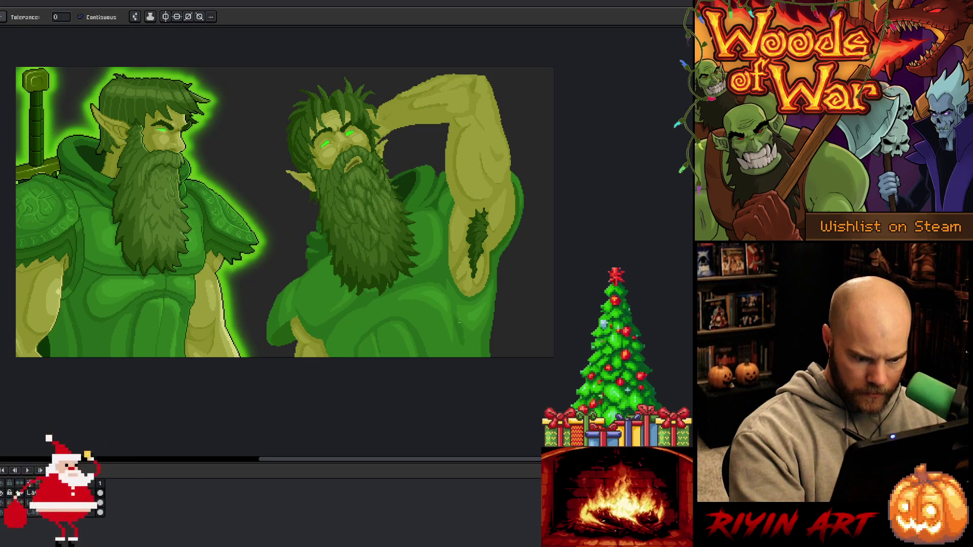
key(b)
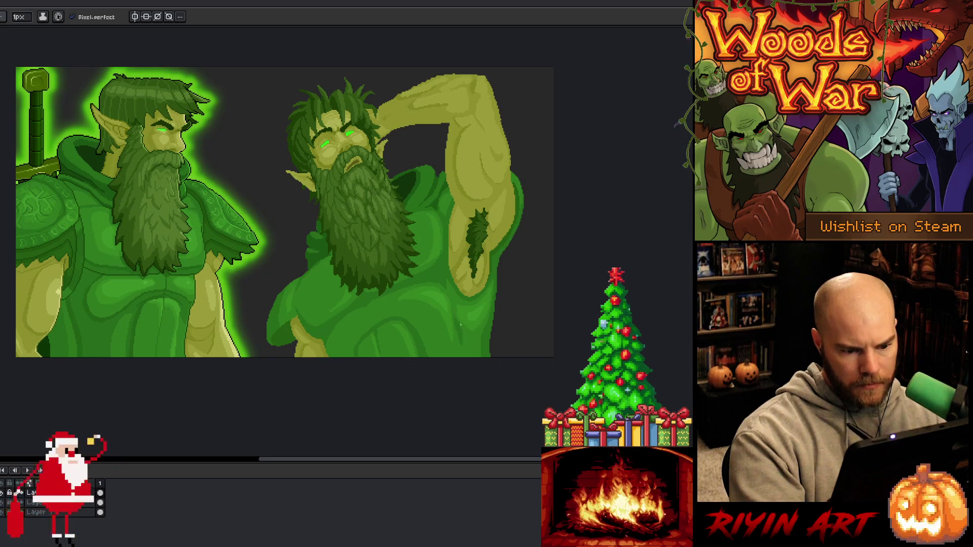
key(alt)
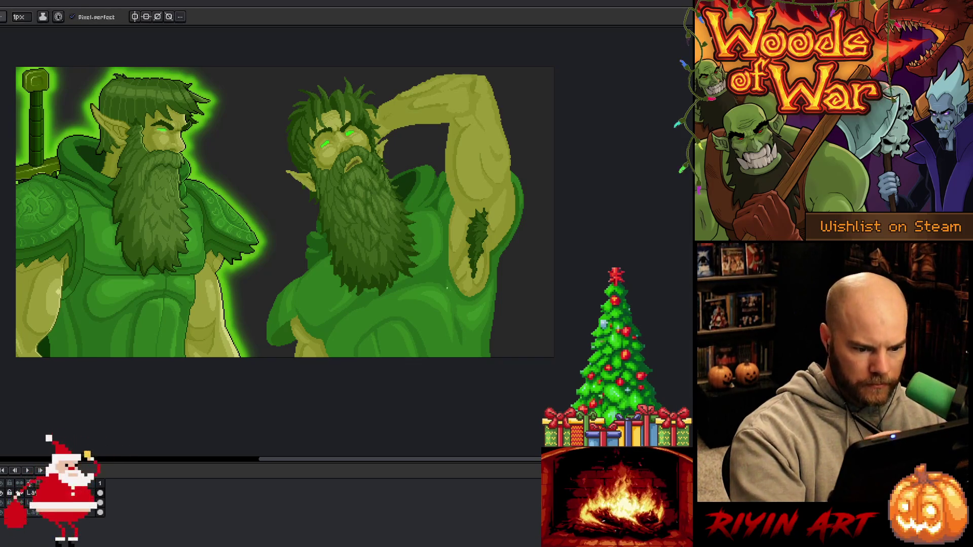
key(alt)
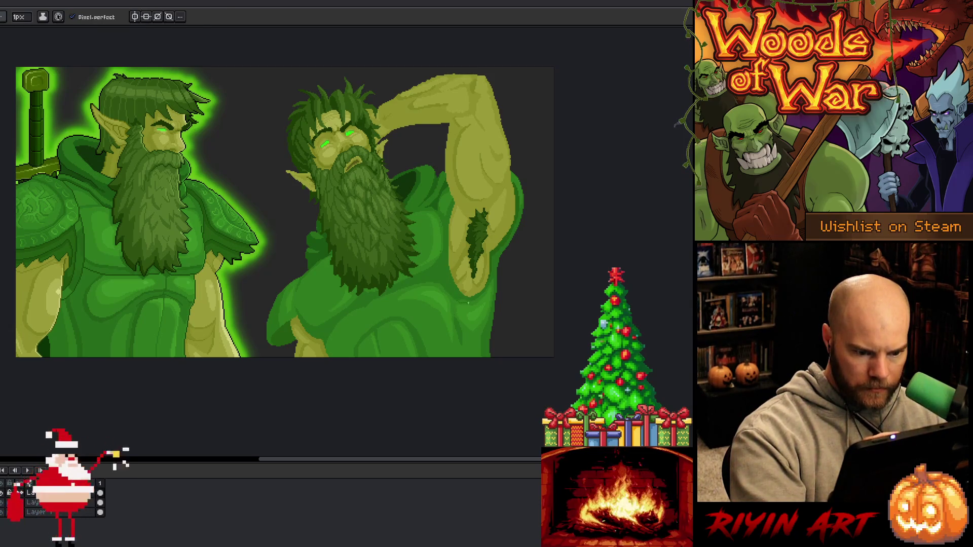
key(g)
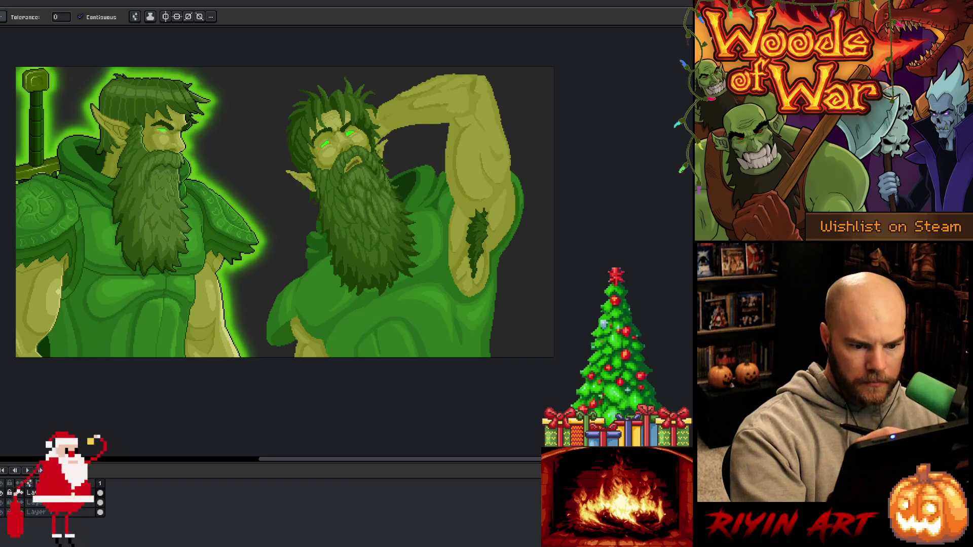
click(475, 347)
- Pick a colour and switch the pencil back to a standard 4px brush
key(alt)
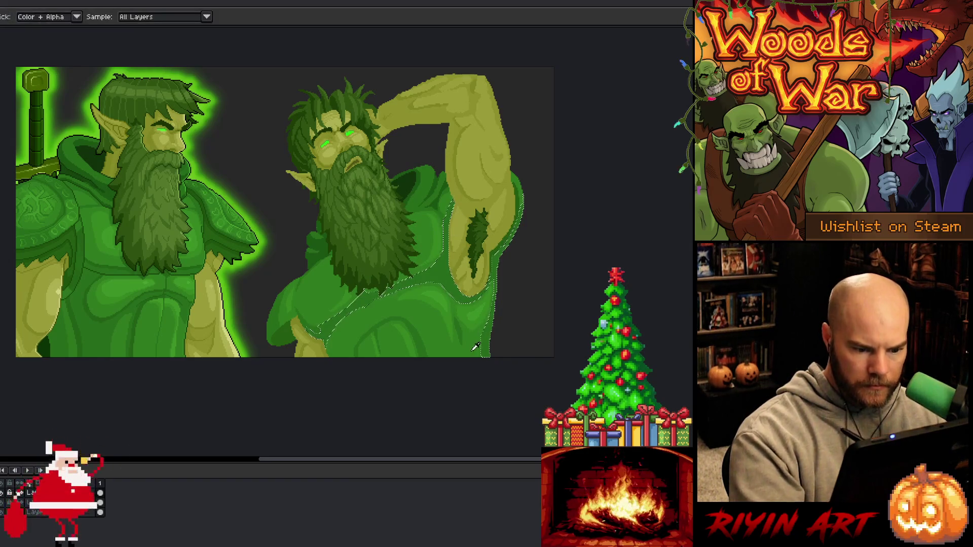
click(20, 17)
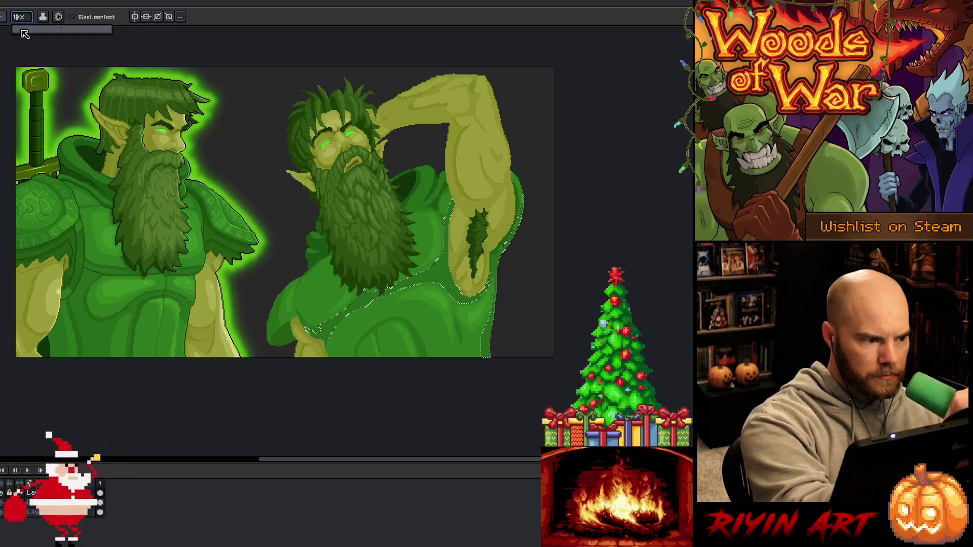
click(24, 33)
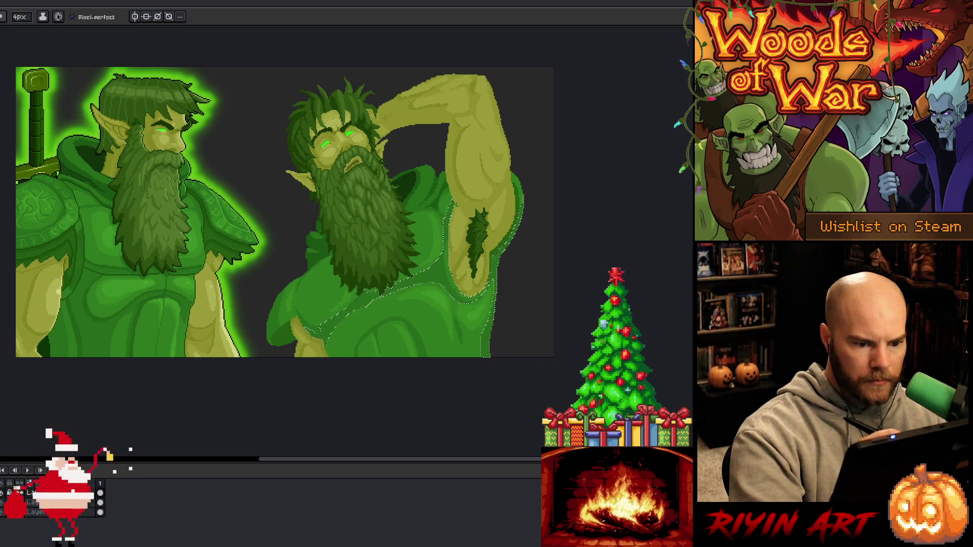
- Deselect, shift the view right, and sample several colours across the right druid's robe
key(ctrl+d)
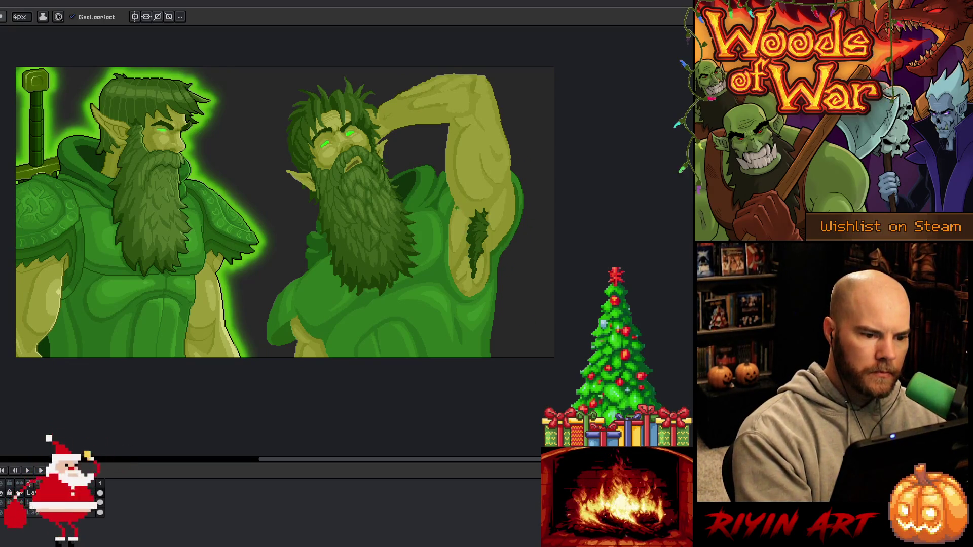
alt+click(319, 221)
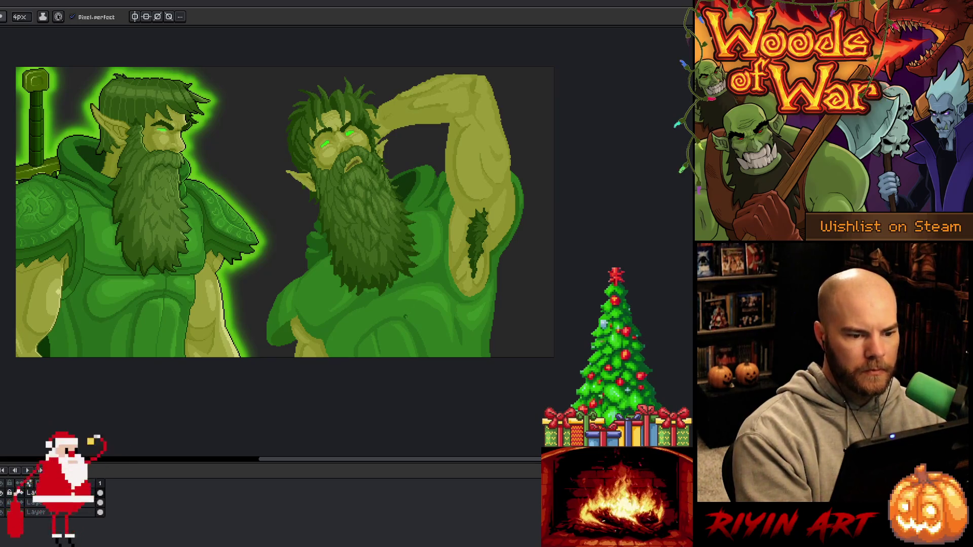
drag(425, 321, 473, 324)
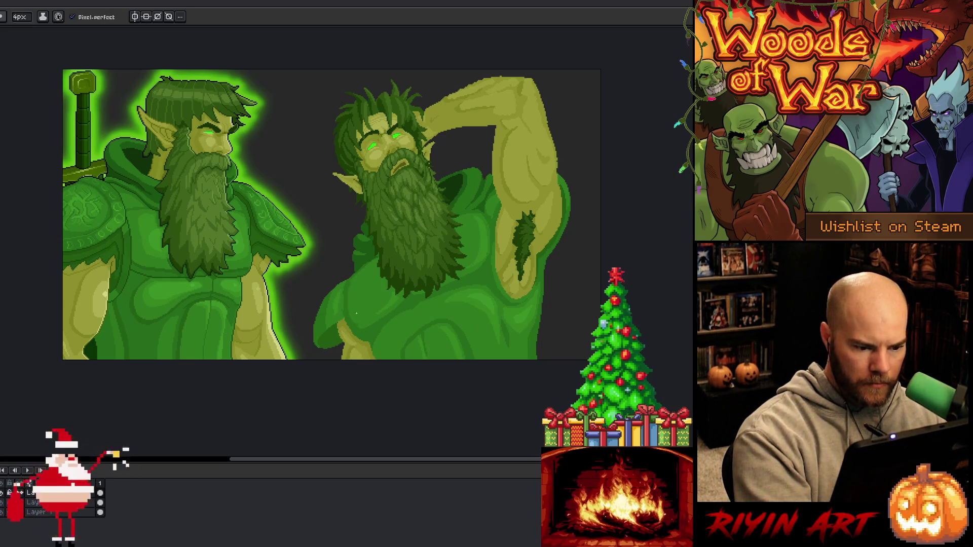
alt+click(351, 294)
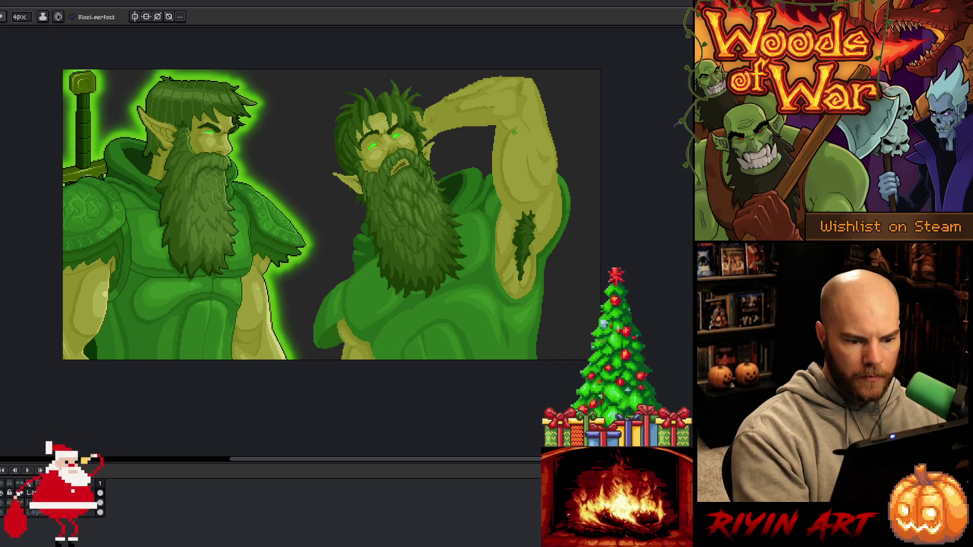
alt+click(365, 330)
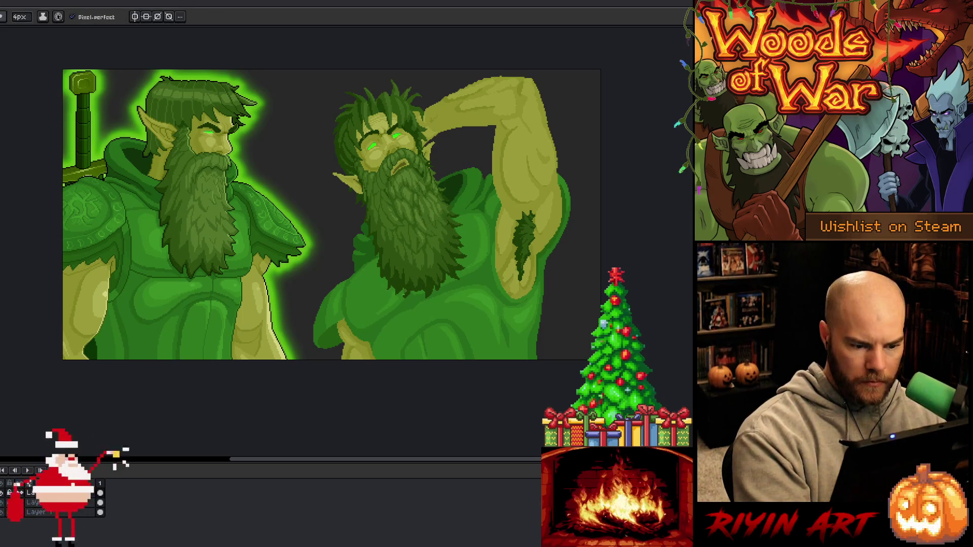
alt+click(395, 327)
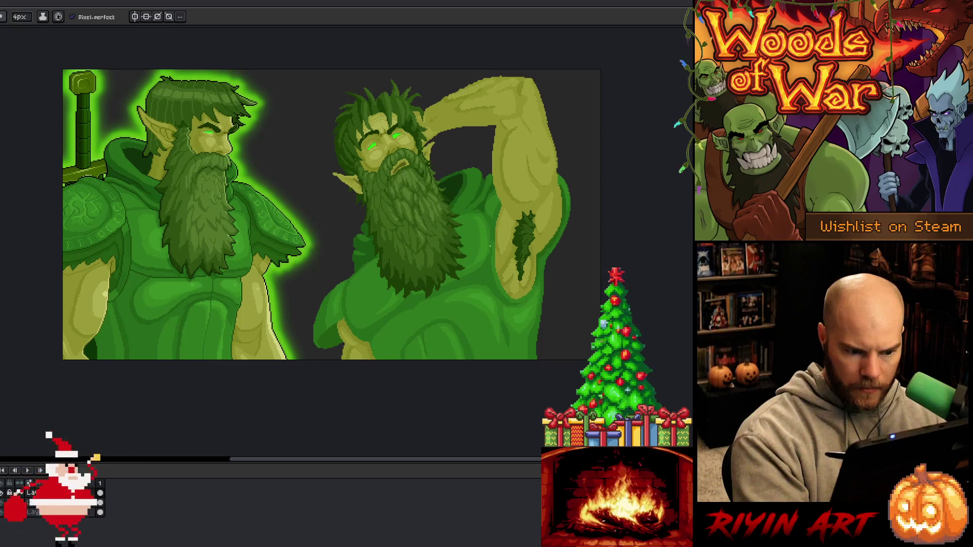
alt+click(439, 318)
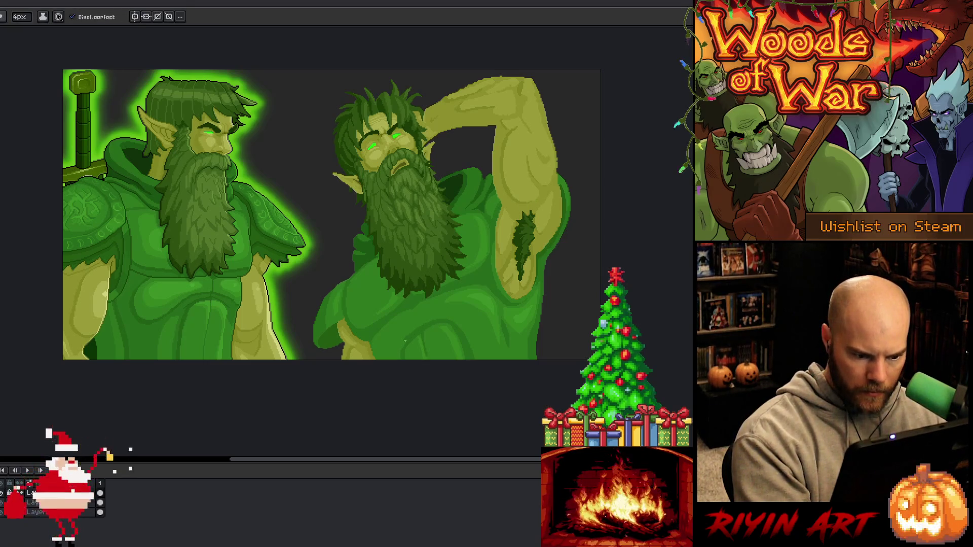
alt+click(419, 339)
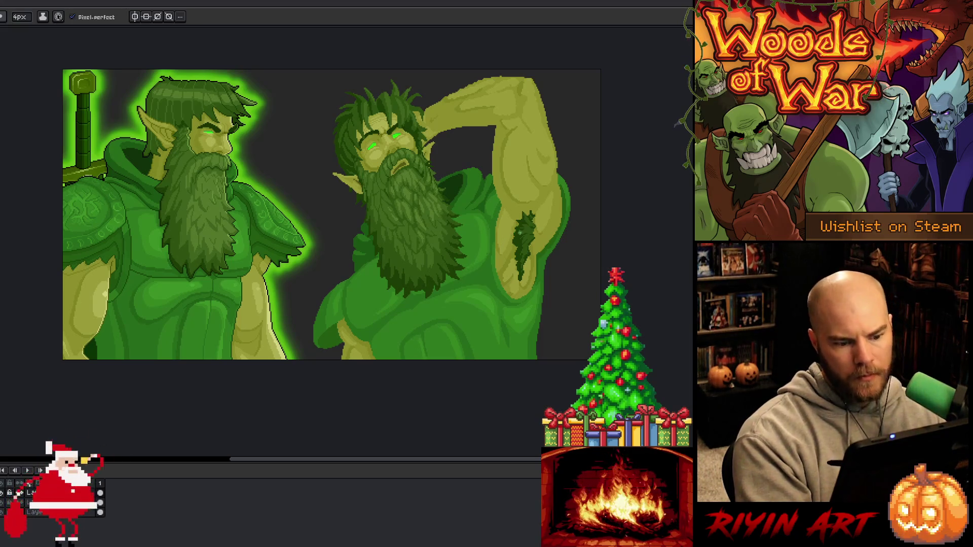
- Outline part of the right druid's lower chest with a freehand selection
drag(561, 311, 566, 330)
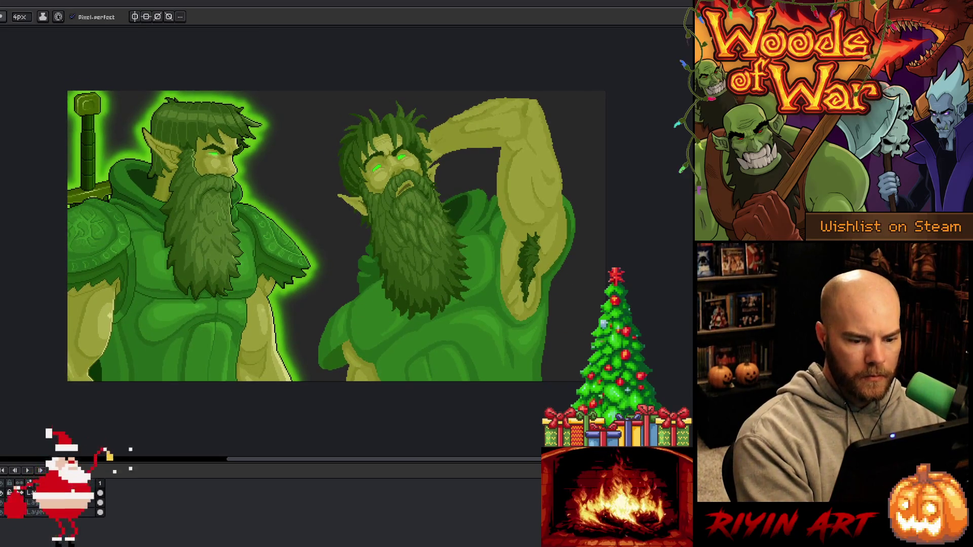
key(q)
mouse_move(344, 286)
mouse_down()
mouse_move(389, 351)
mouse_move(390, 414)
mouse_up()
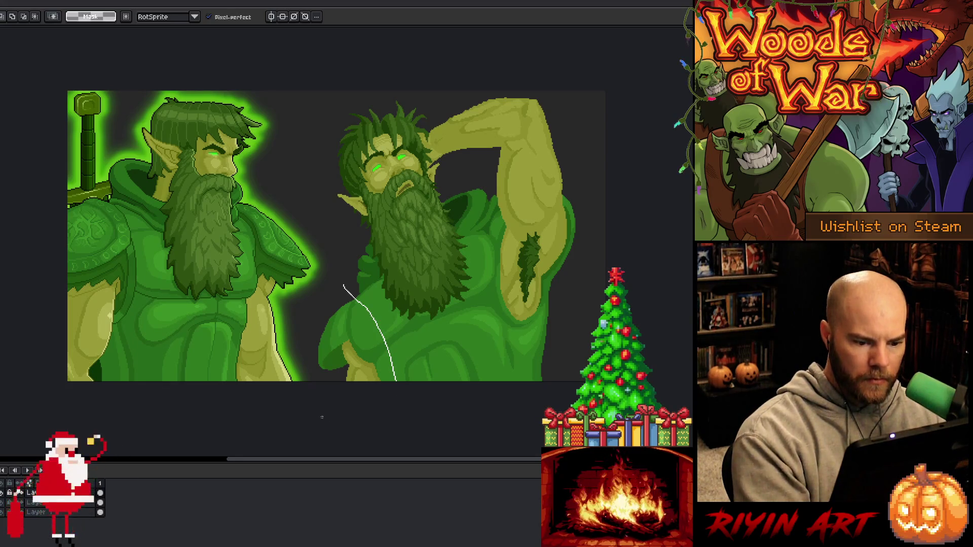
- Move the outlined lower-chest patch one pixel right and one pixel up, then commit it
mouse_move(322, 417)
mouse_down()
mouse_move(302, 354)
mouse_move(344, 286)
mouse_up()
drag(373, 341, 373, 348)
key(Right)
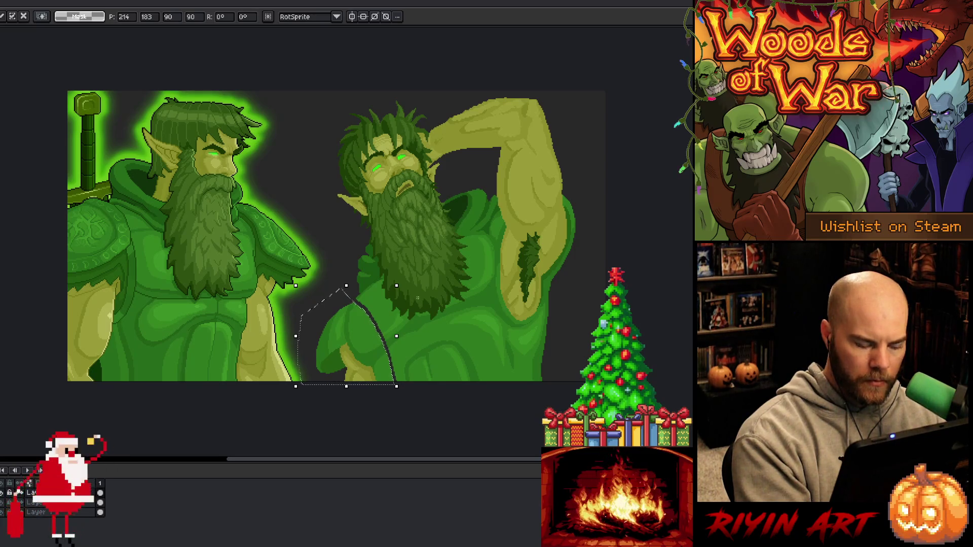
key(Up)
key(b)
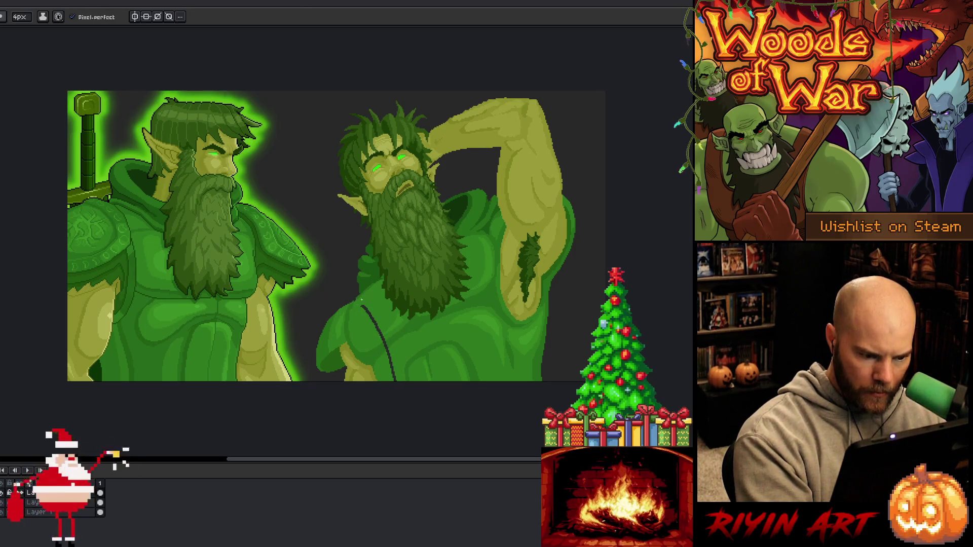
- Fill the three dark gap-line segments on the right druid's chest with green
key(g)
click(372, 321)
key(b)
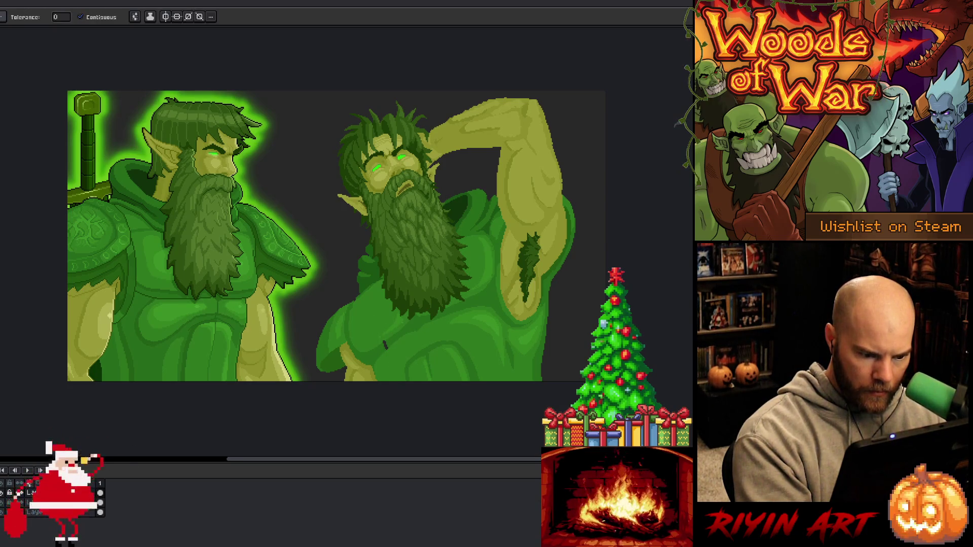
key(g)
click(392, 365)
key(b)
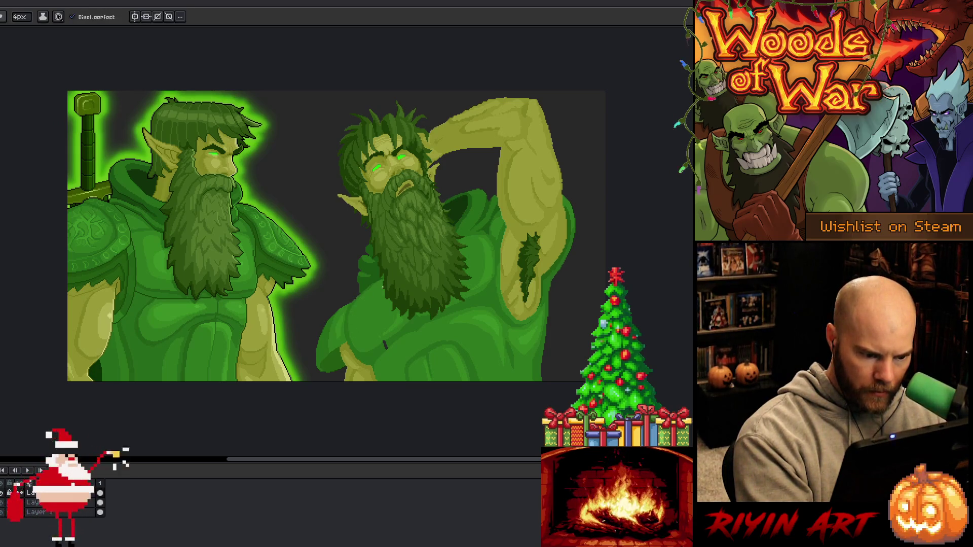
key(g)
click(384, 341)
key(b)
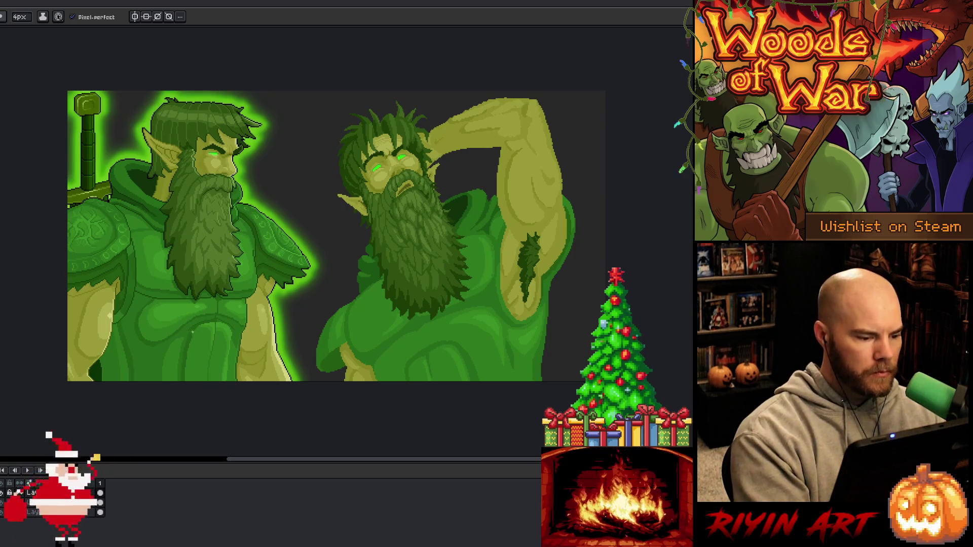
- Sample a dark colour and draw a short dark stroke down the right druid's chest
alt+click(127, 362)
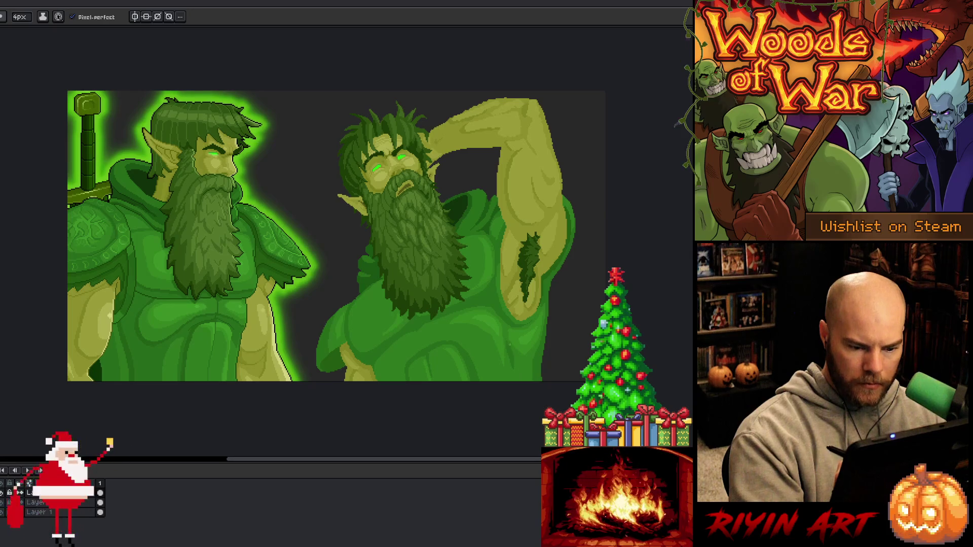
key(g)
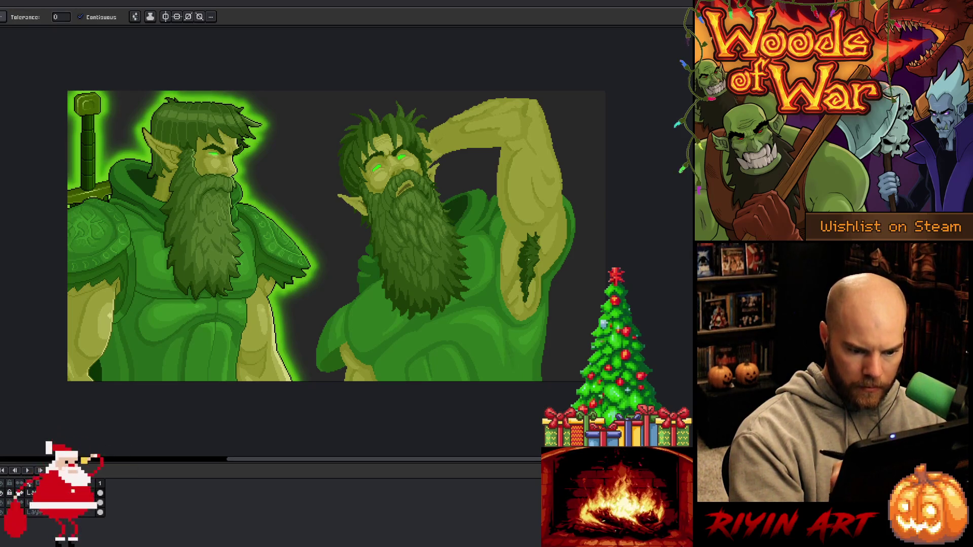
key(b)
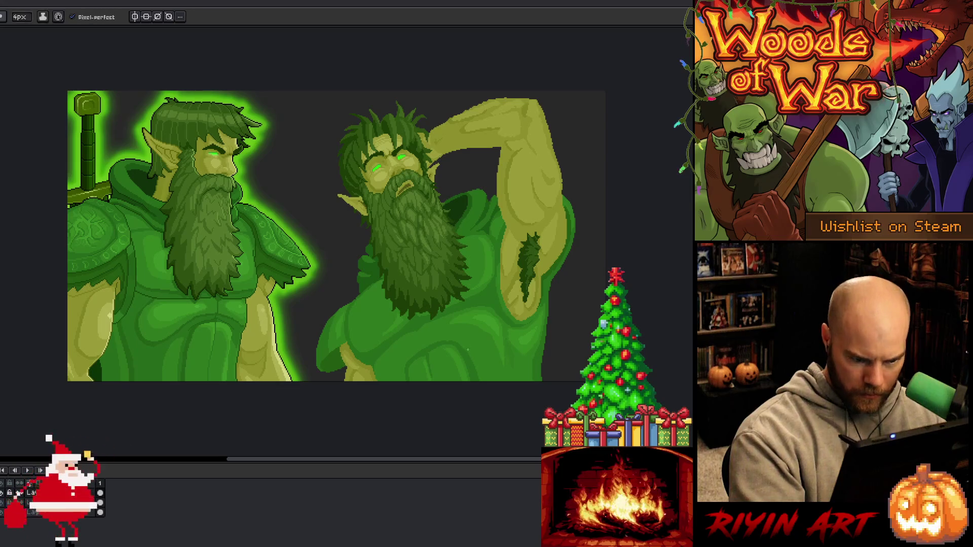
alt+click(471, 342)
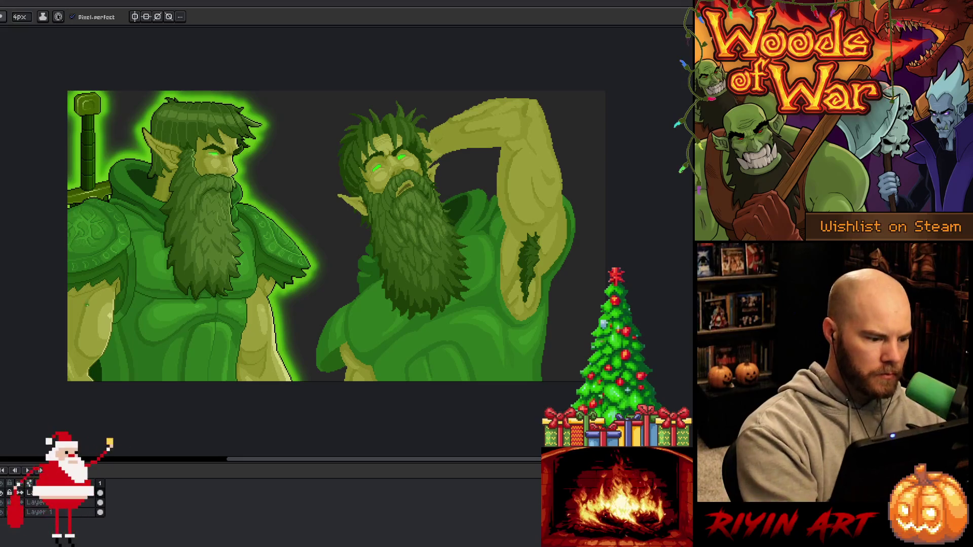
alt+click(366, 324)
drag(366, 320, 367, 345)
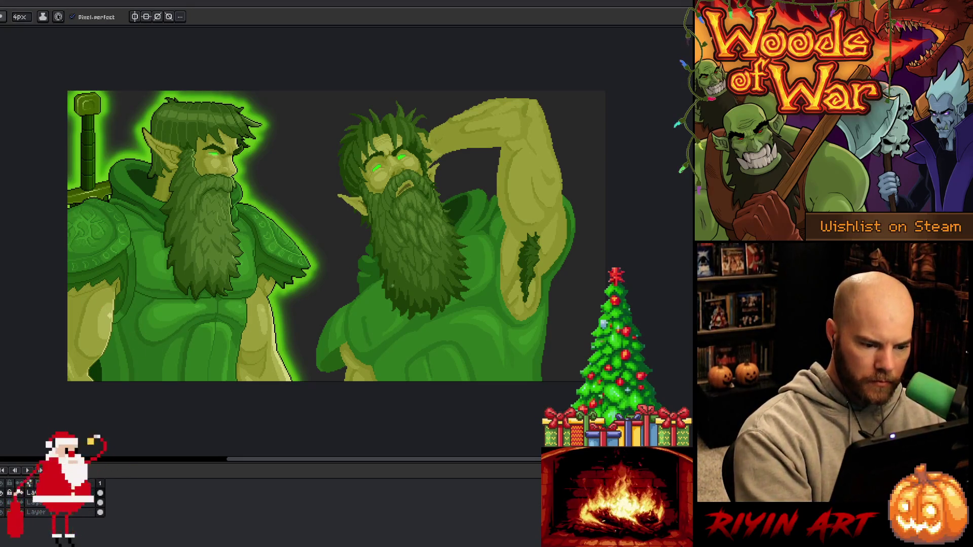
alt+click(192, 320)
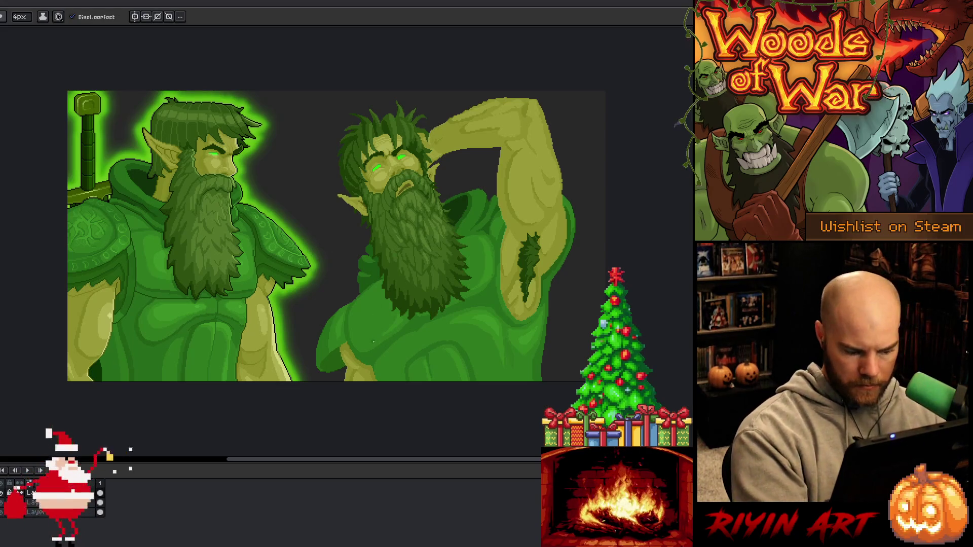
- Lasso the right druid's lower beard and chest area
key(m)
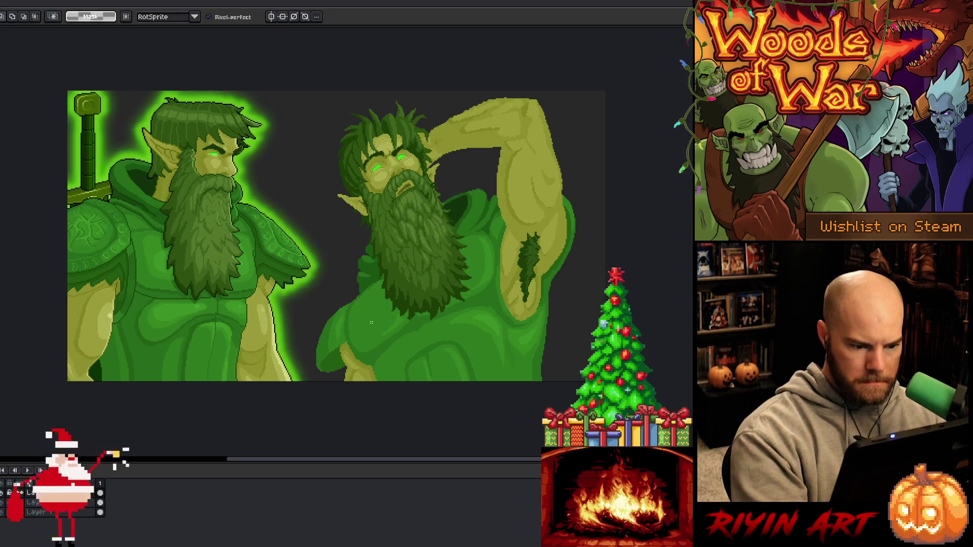
drag(384, 279, 406, 314)
key(b)
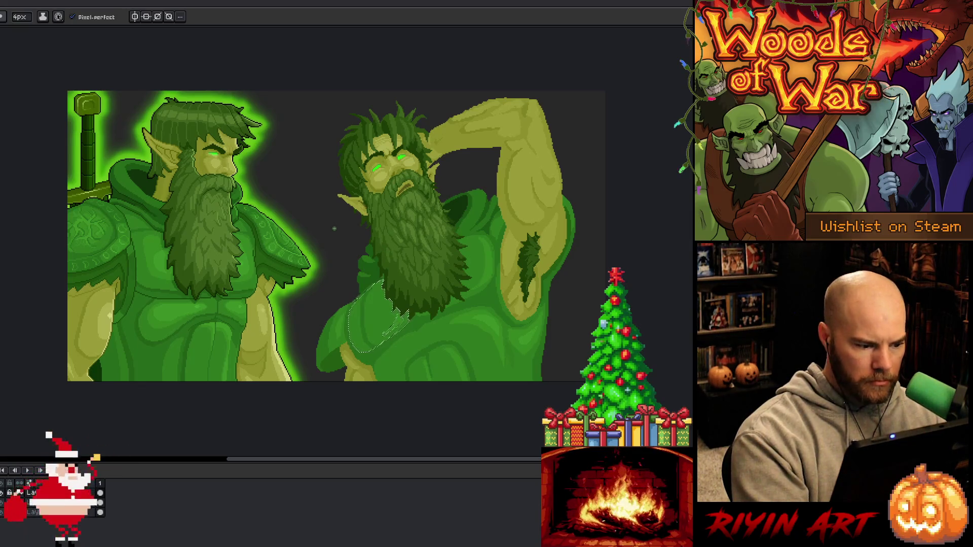
- Finish working inside the lower beard and chest selection, then clear it with Ctrl+D
key(g)
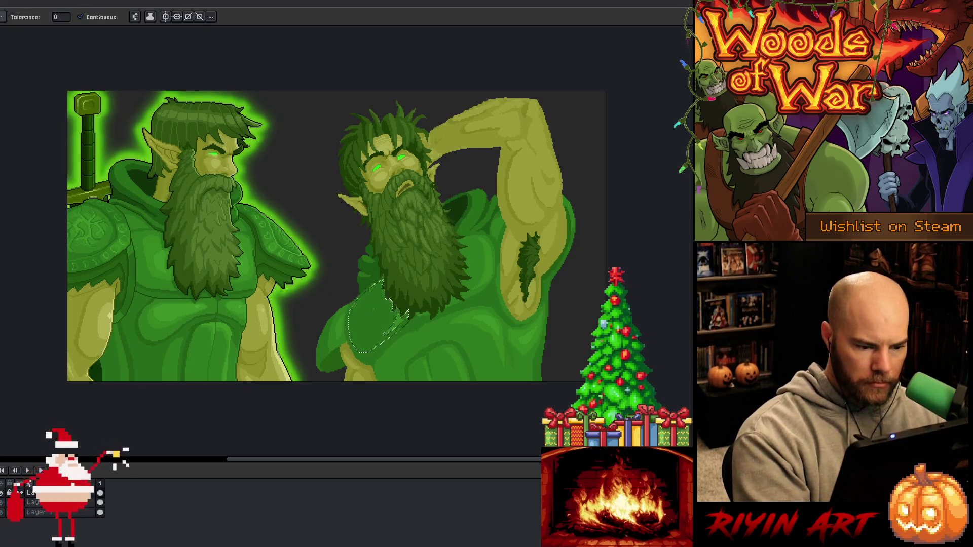
key(b)
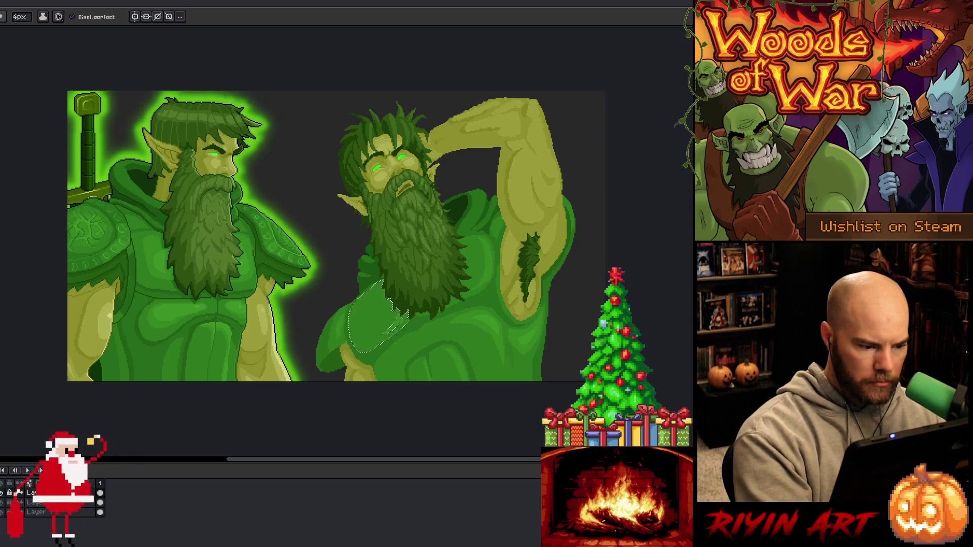
key(g)
key(b)
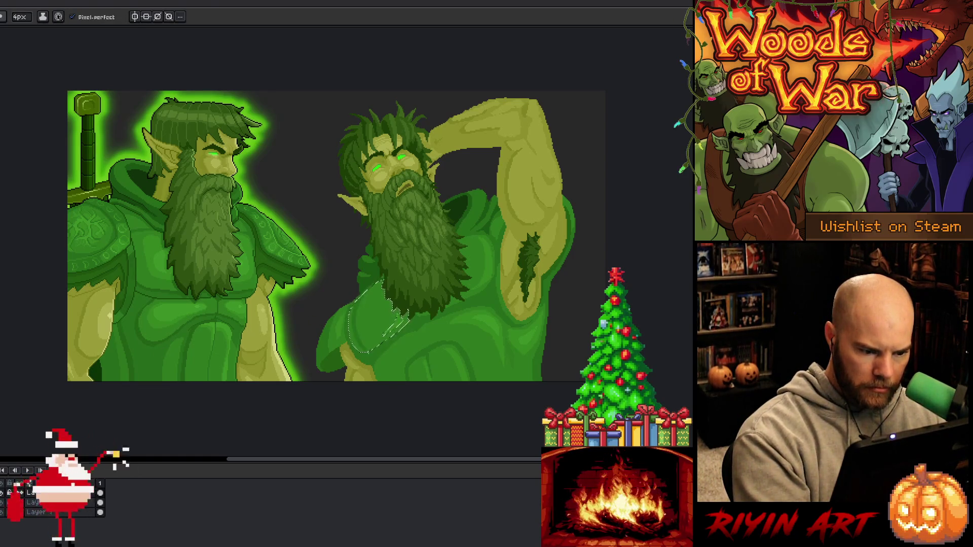
key(ctrl+d)
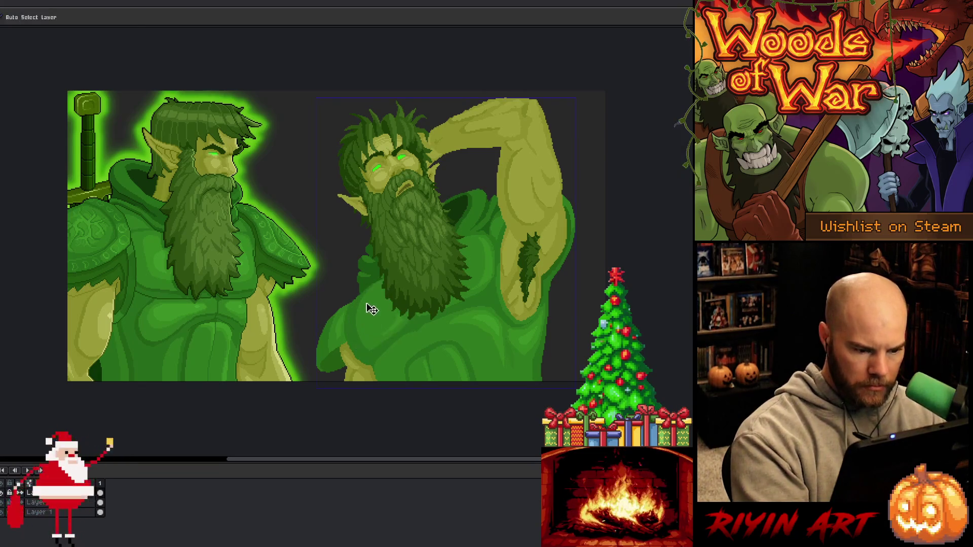
key(ctrl)
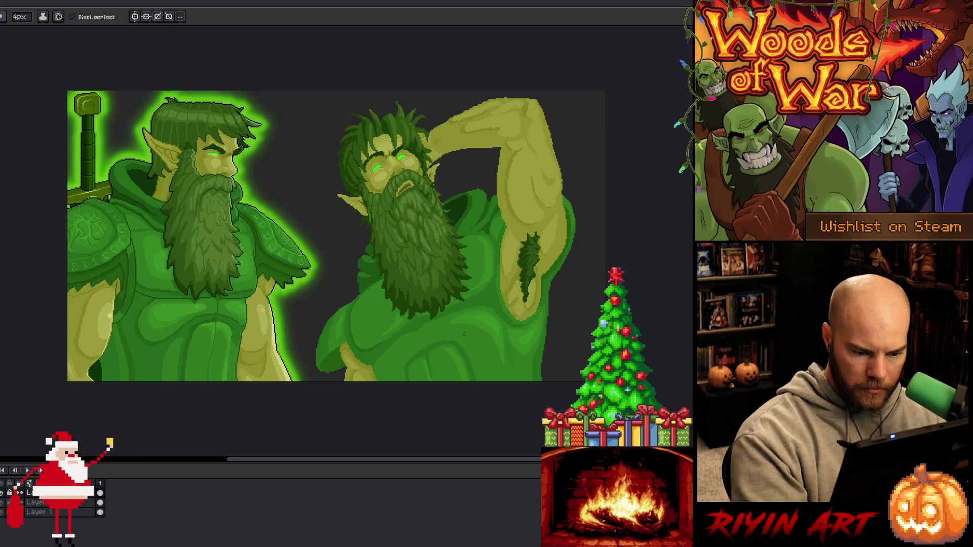
- Magic-wand the right druid's bright green torso, then clear that selection
key(w)
click(467, 346)
key(b)
key(ctrl+d)
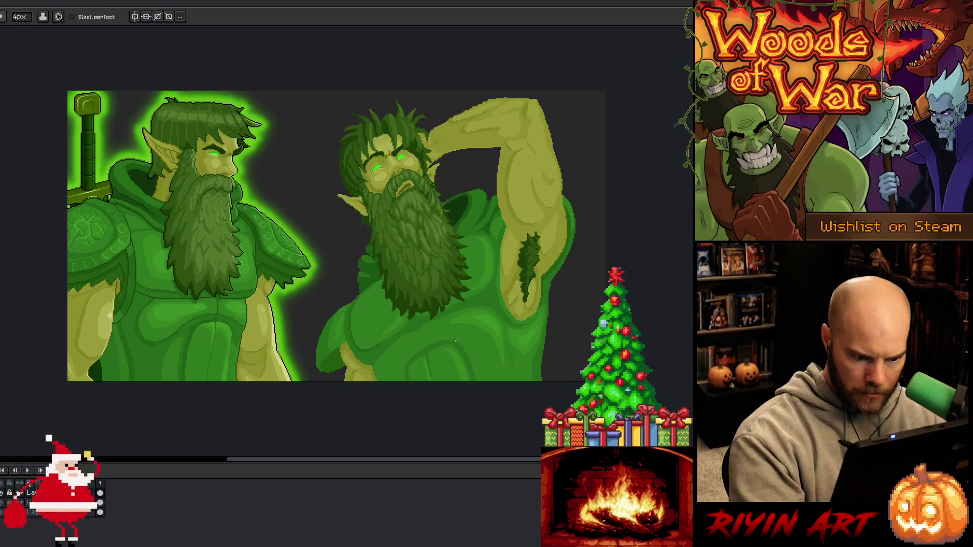
- Pick several robe greens and shade the torso folds with them
key(alt)
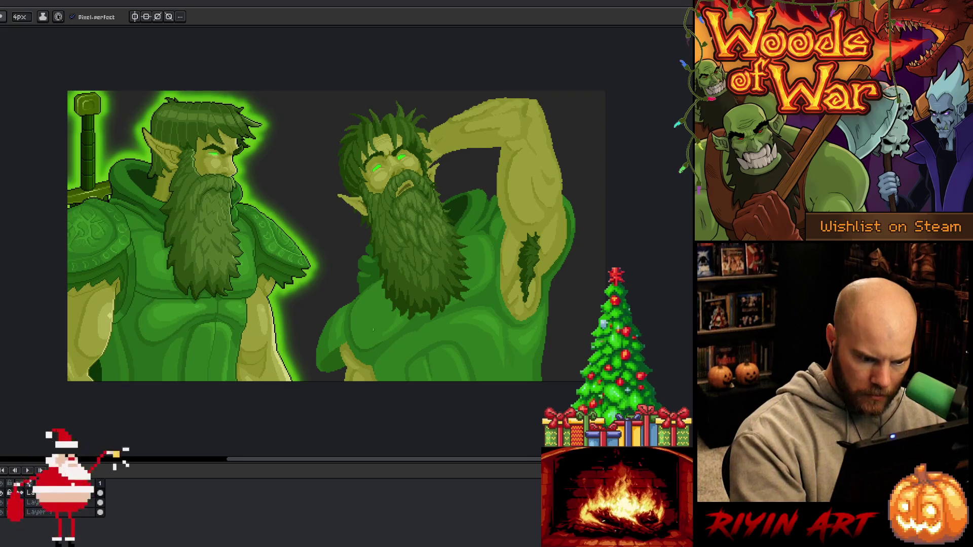
alt+click(361, 346)
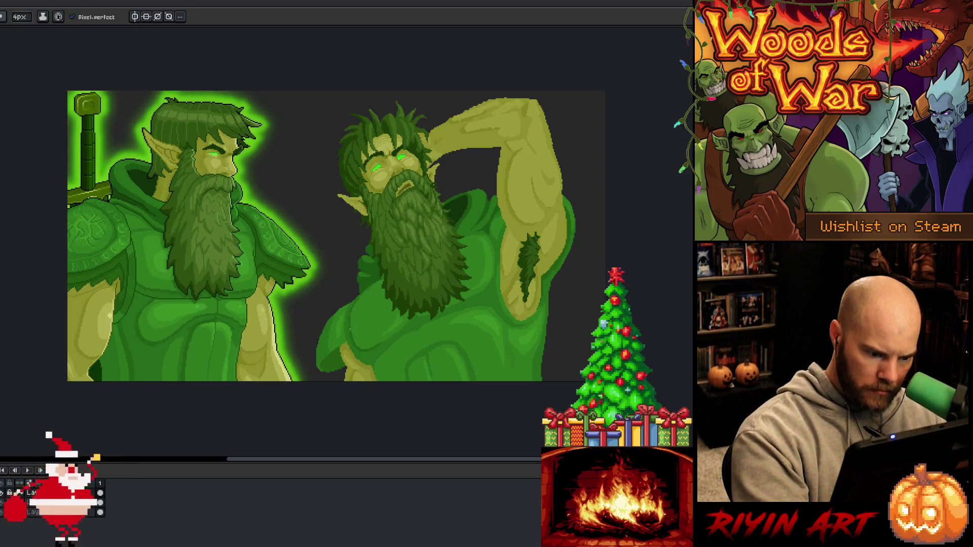
alt+click(357, 326)
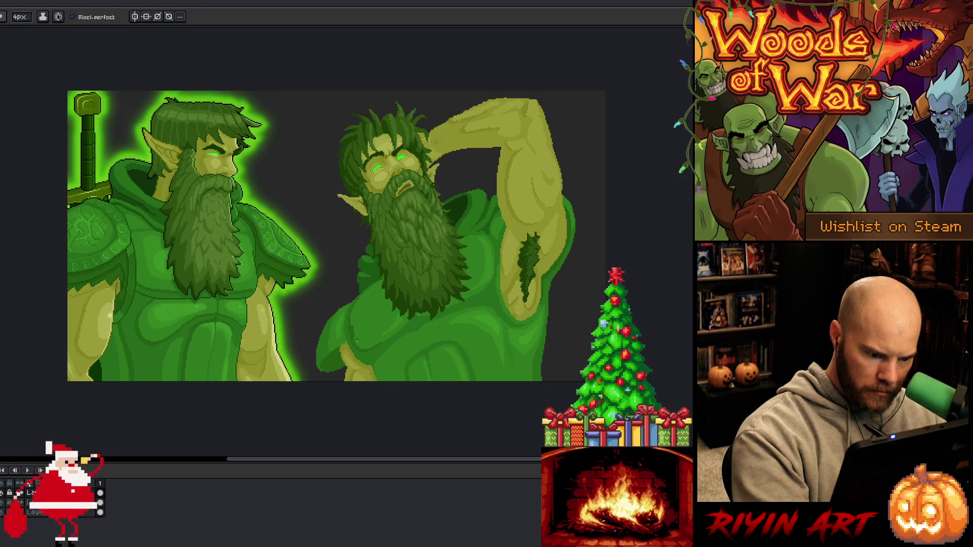
alt+click(360, 330)
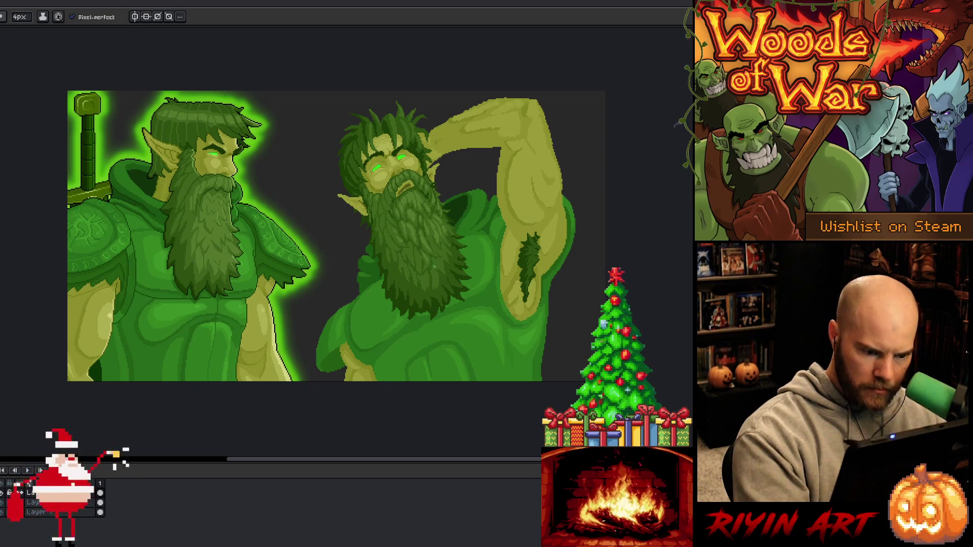
alt+click(358, 334)
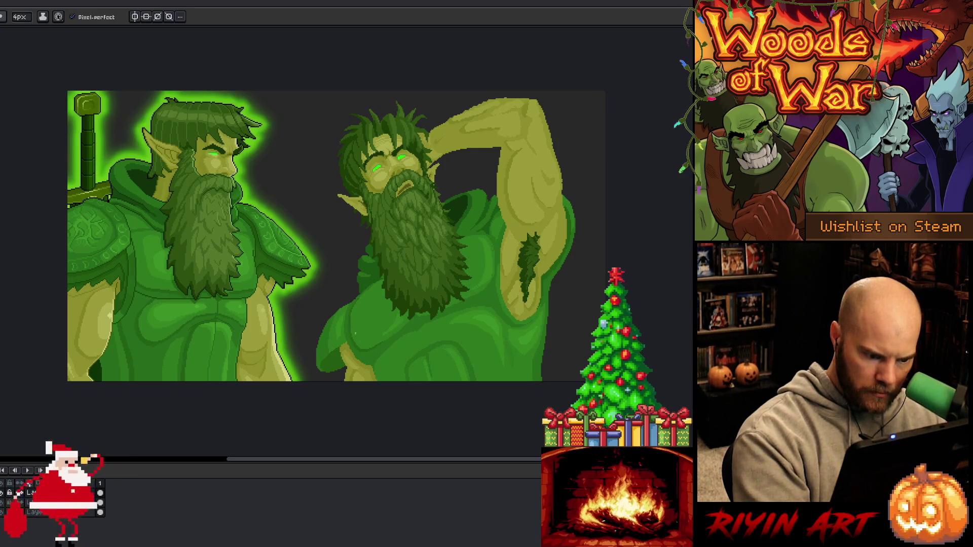
alt+click(356, 334)
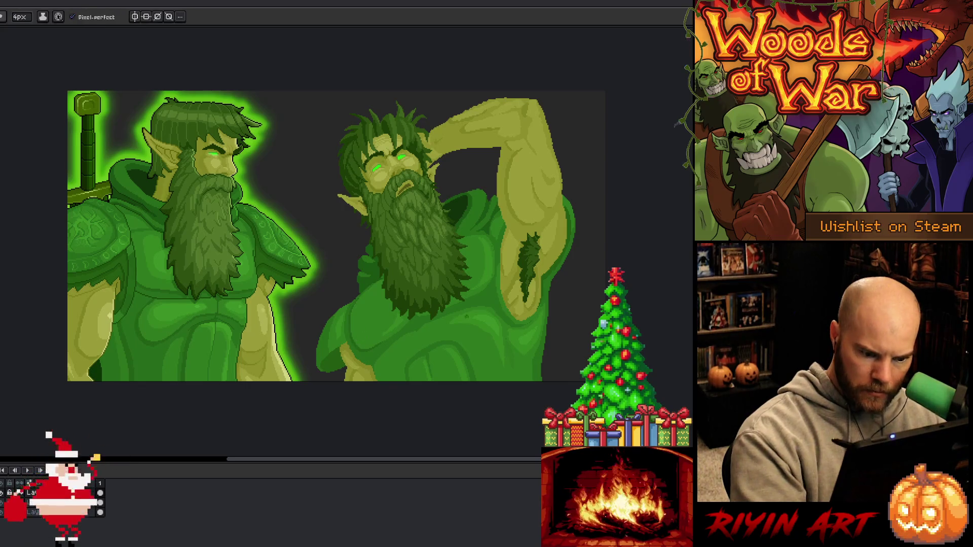
- Select and clear the lower green torso, then outline the right druid's torso as a selection
click(469, 355)
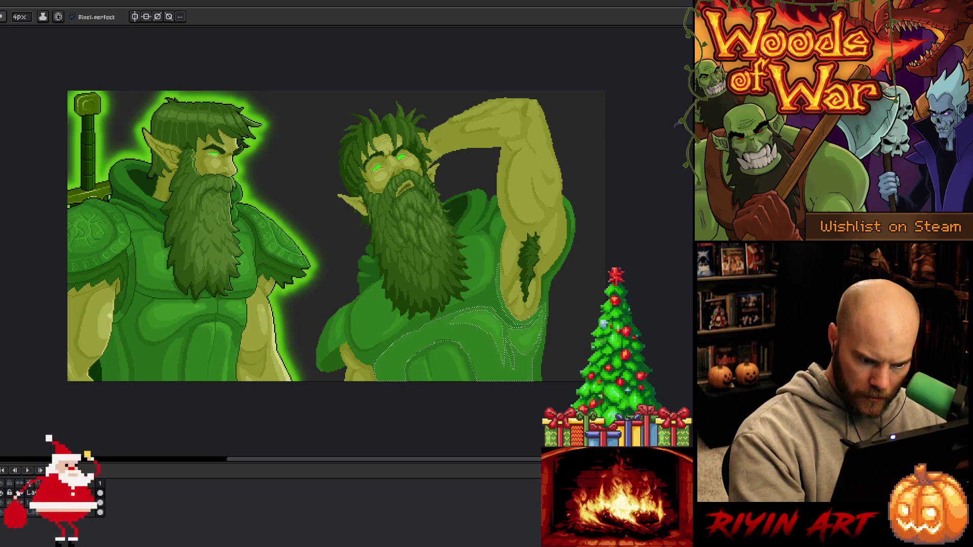
key(v)
key(ctrl+d)
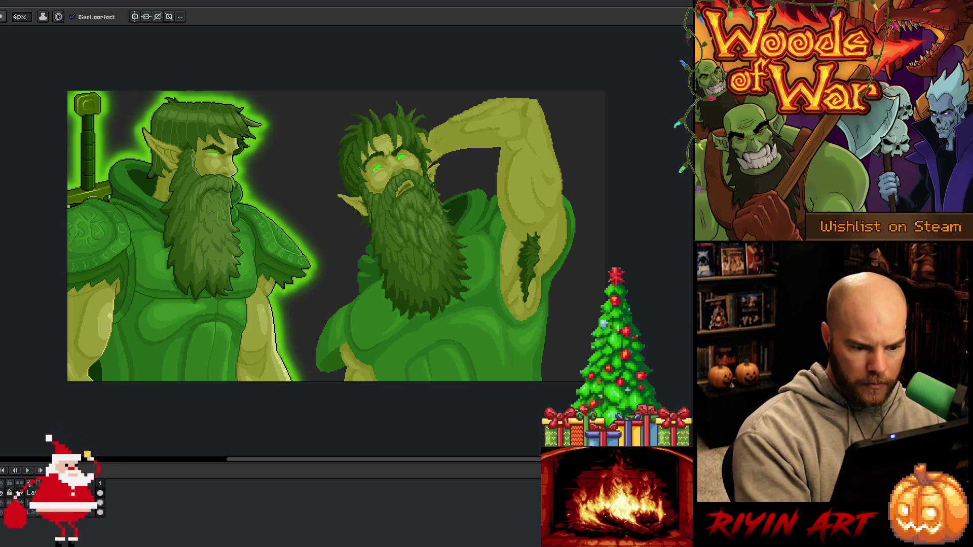
mouse_move(504, 228)
mouse_down()
mouse_move(425, 319)
mouse_move(375, 355)
mouse_up()
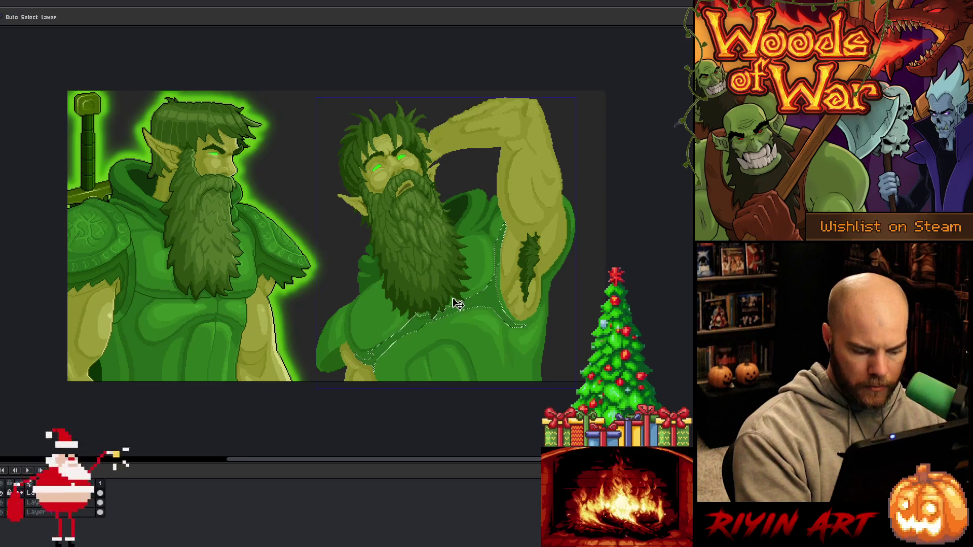
- Magic-wand the right druid's green chest area, then deselect and return to the Pencil
key(ctrl+d)
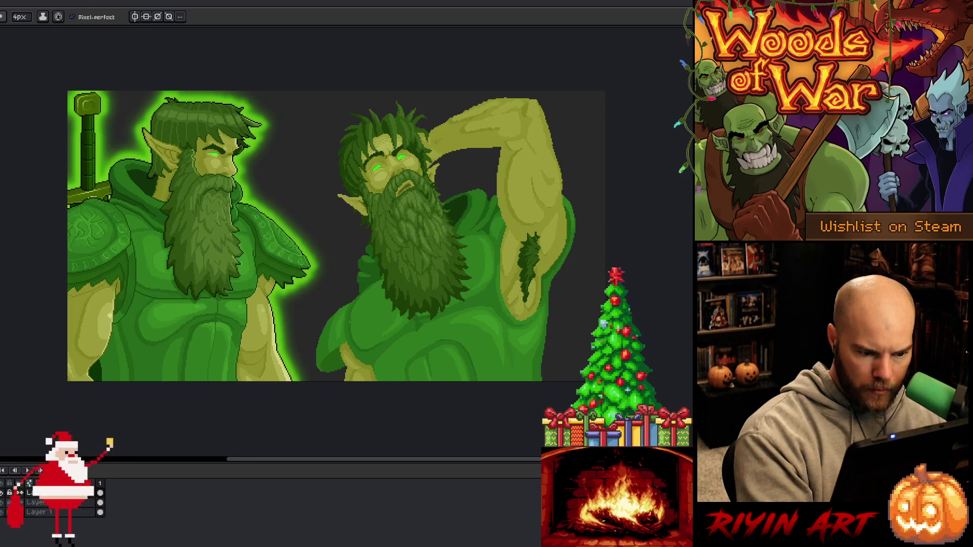
key(w)
click(367, 350)
key(b)
key(ctrl+d)
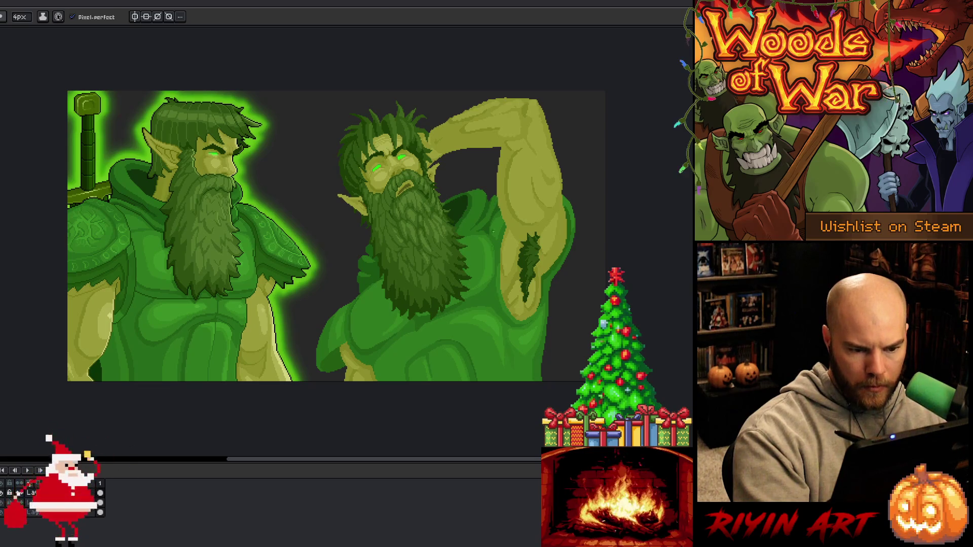
- Magic-wand the right druid's green shirt, adding the upper part near the arm, then deselect
key(w)
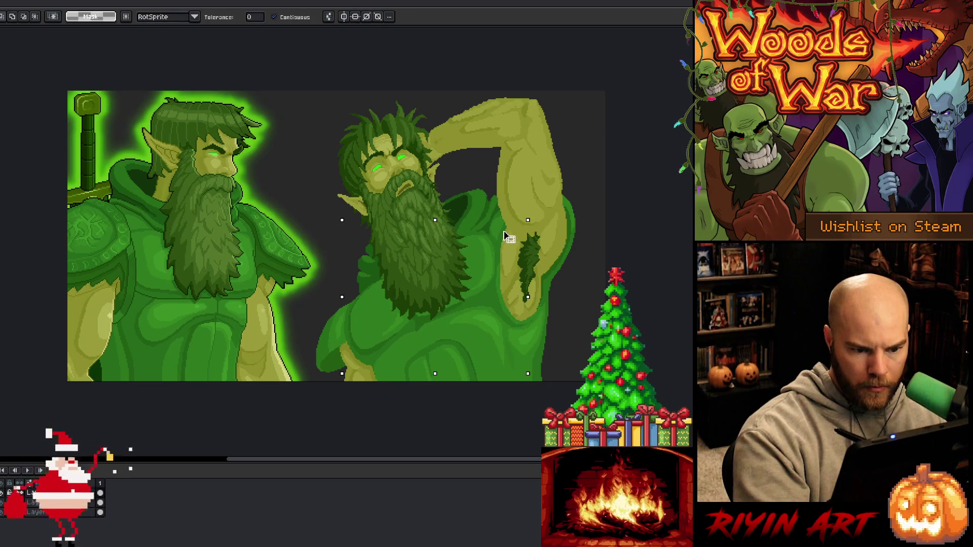
click(507, 235)
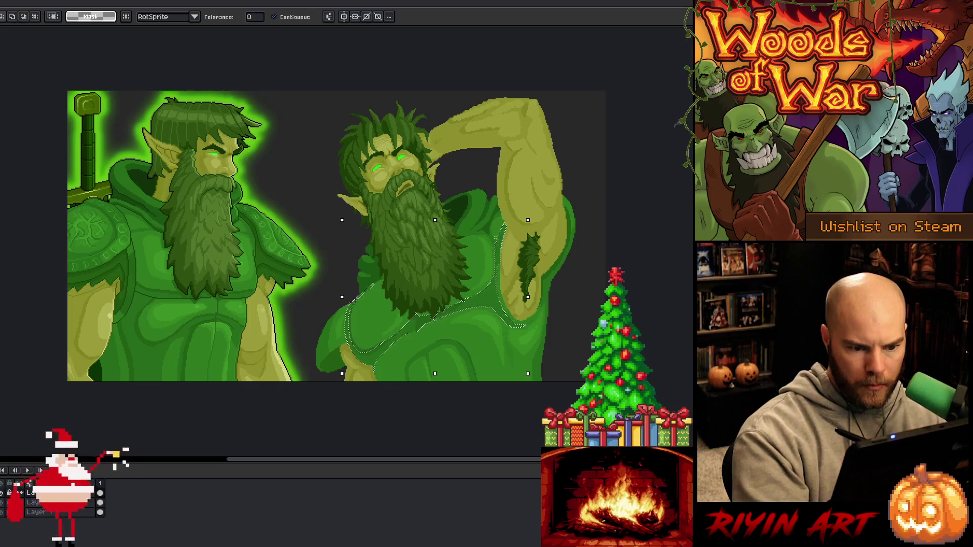
shift+click(477, 213)
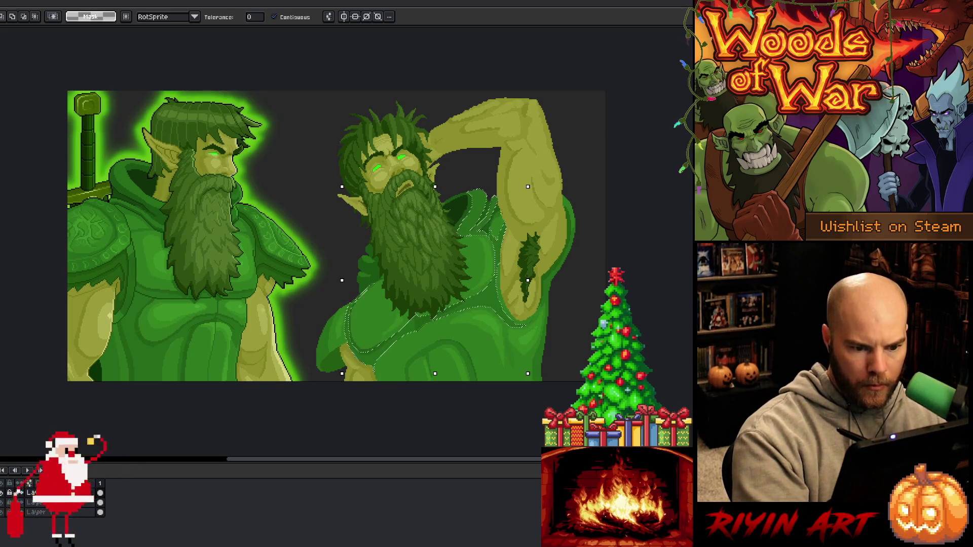
key(ctrl+d)
key(b)
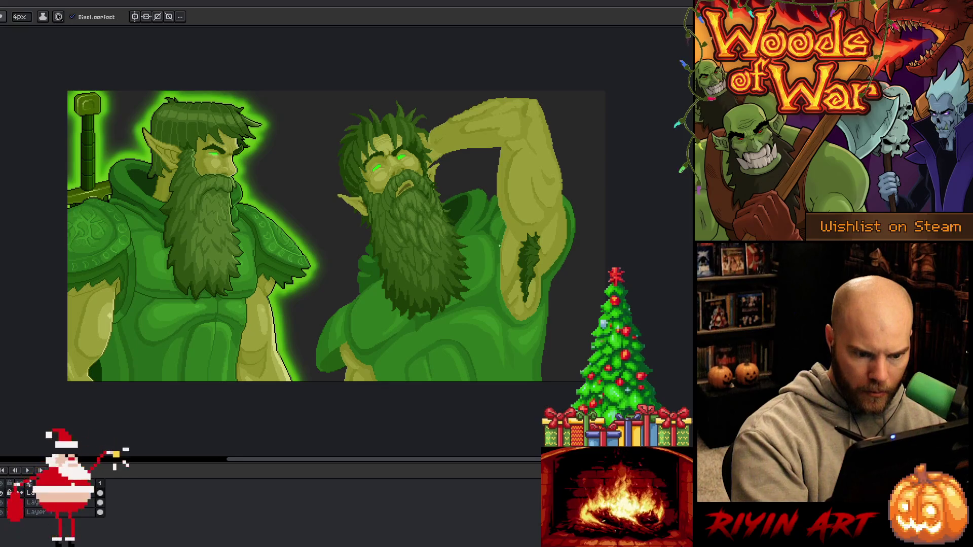
- Switch to the Paint Bucket and sample a green from the robe for recolouring
key(v)
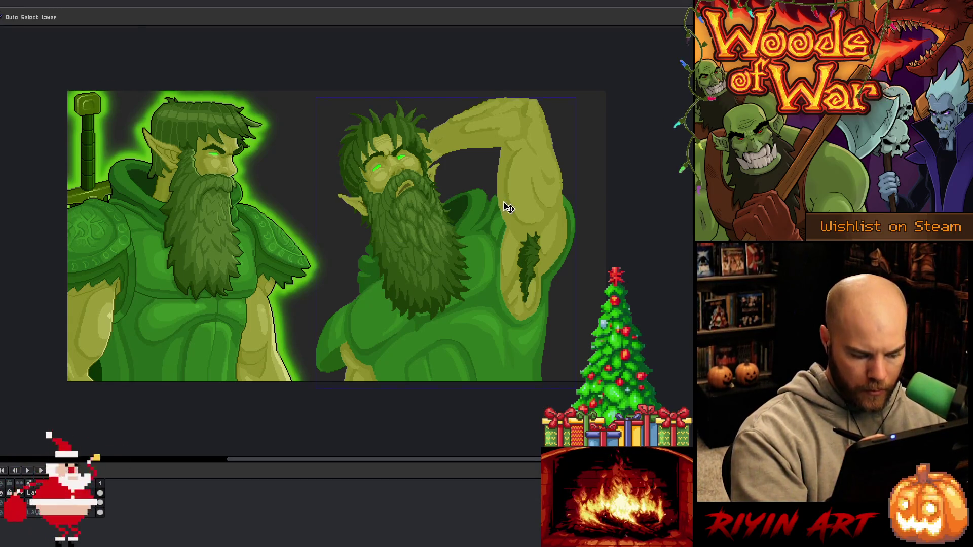
key(b)
key(i)
key(g)
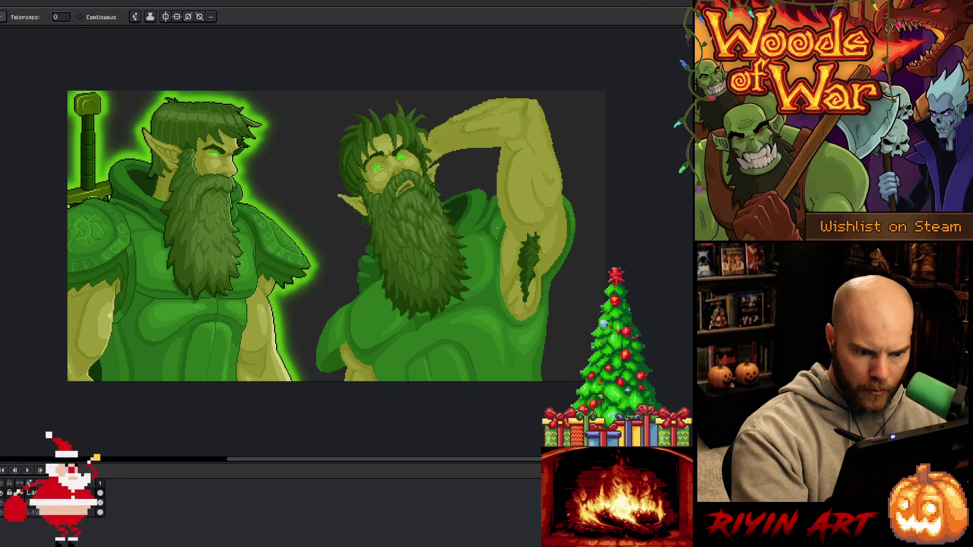
alt+click(500, 250)
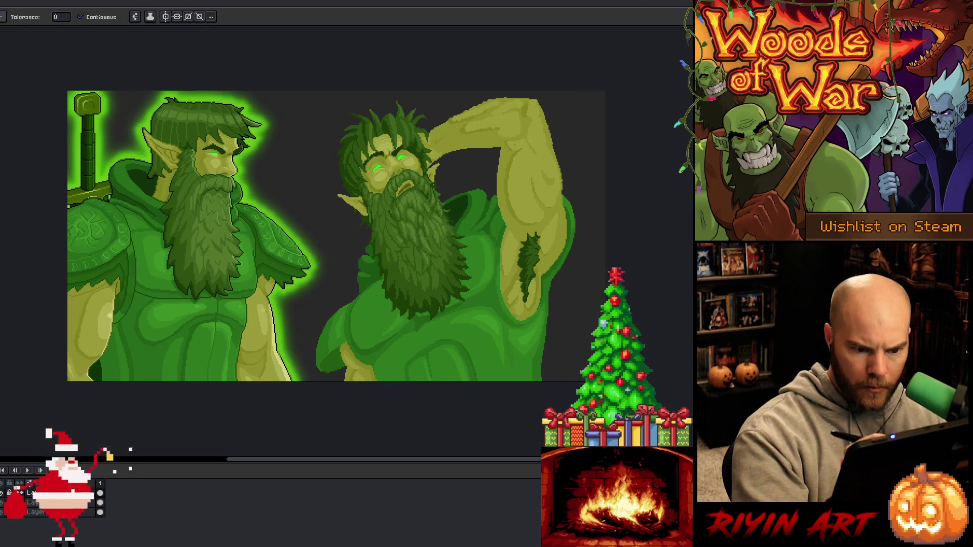
- Lasso the right druid's chest under the beard, shade it with Pencil and Paint Bucket, then deselect
key(i)
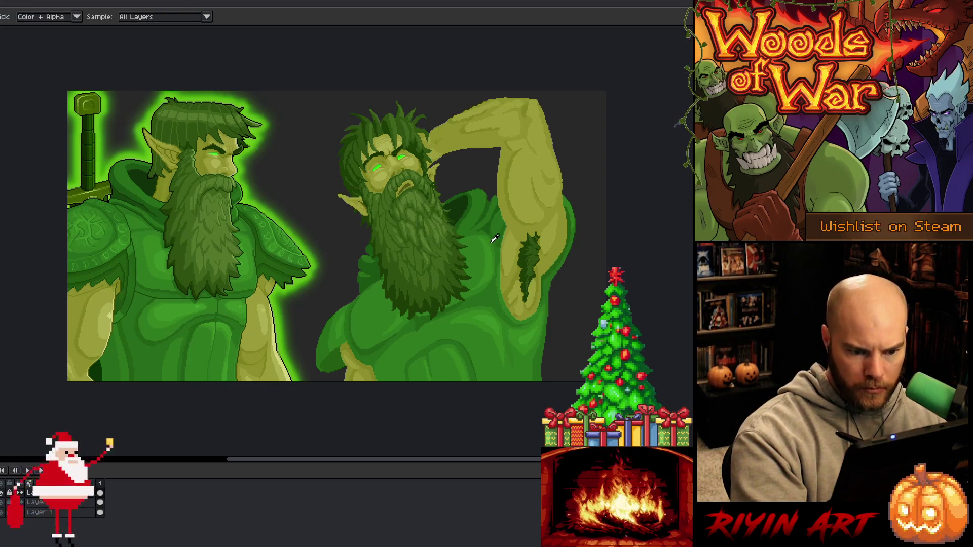
key(b)
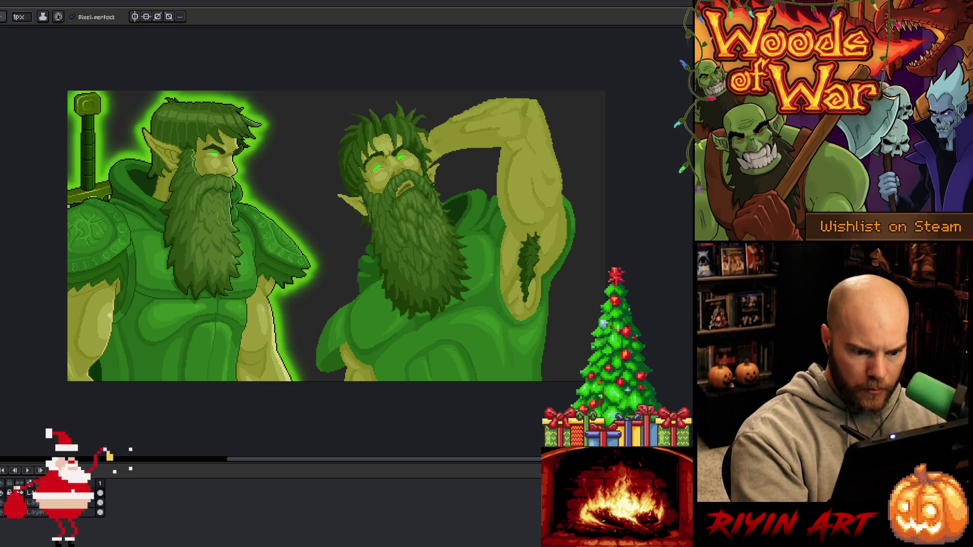
key(alt)
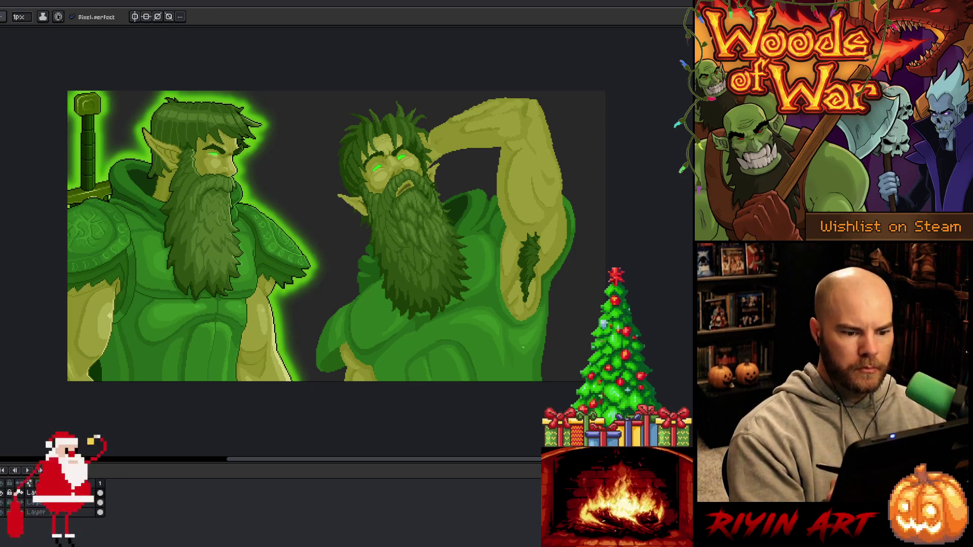
key(q)
drag(385, 280, 408, 317)
key(b)
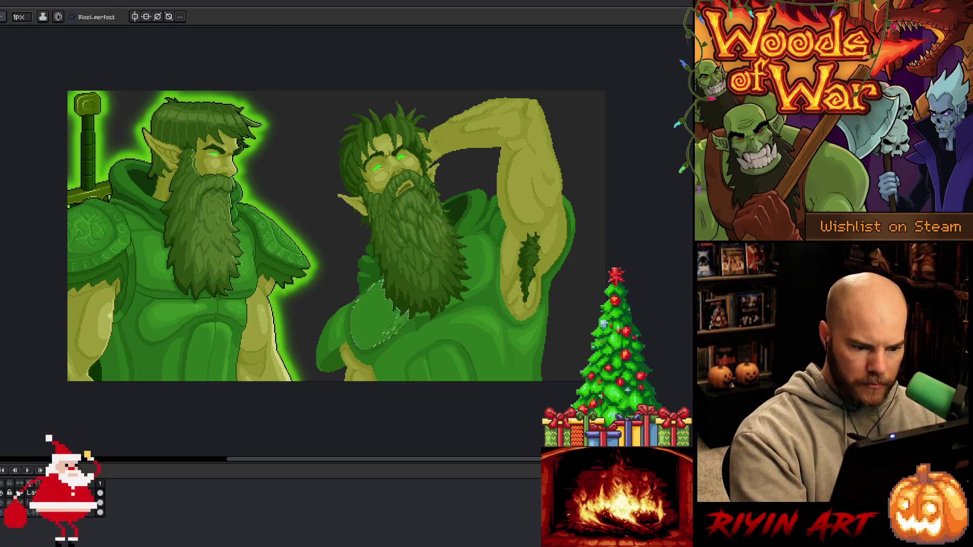
key(b)
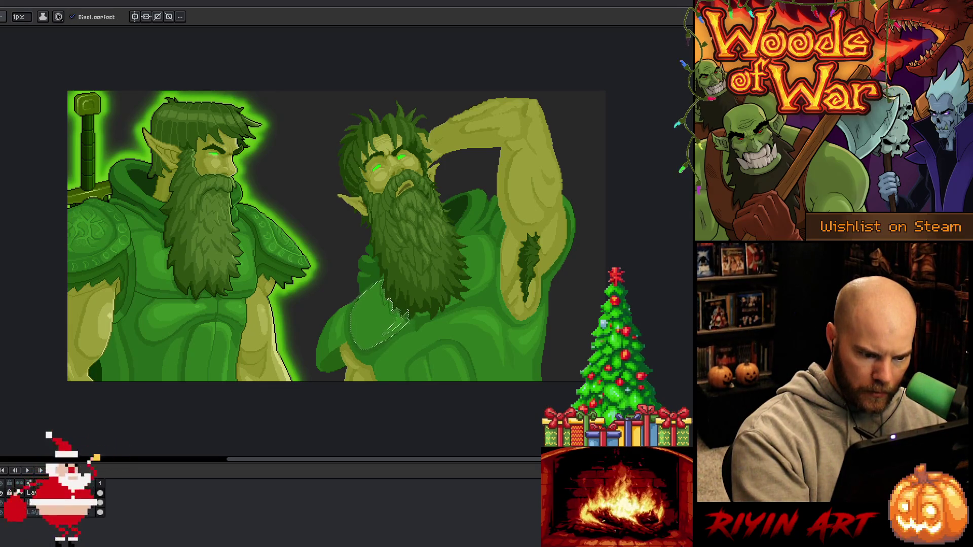
key(g)
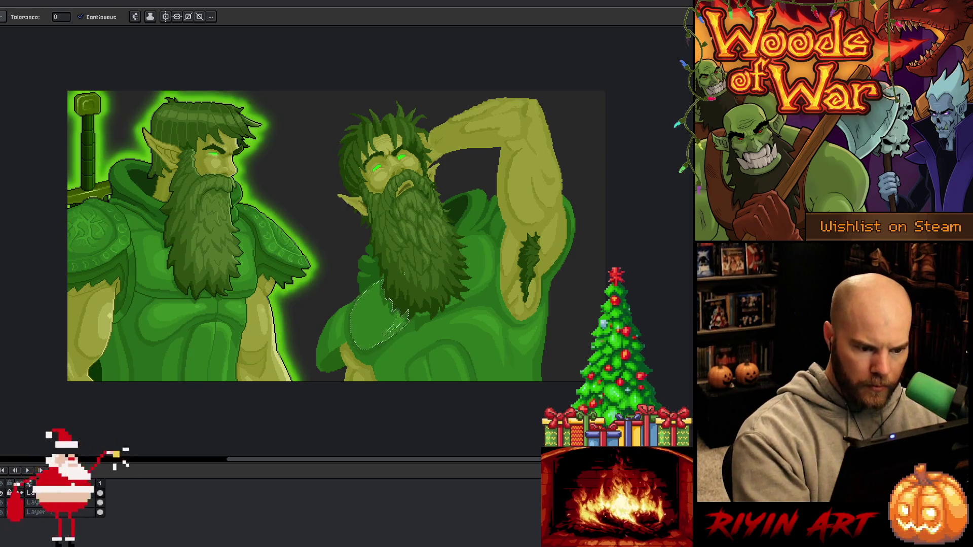
key(ctrl+d)
key(b)
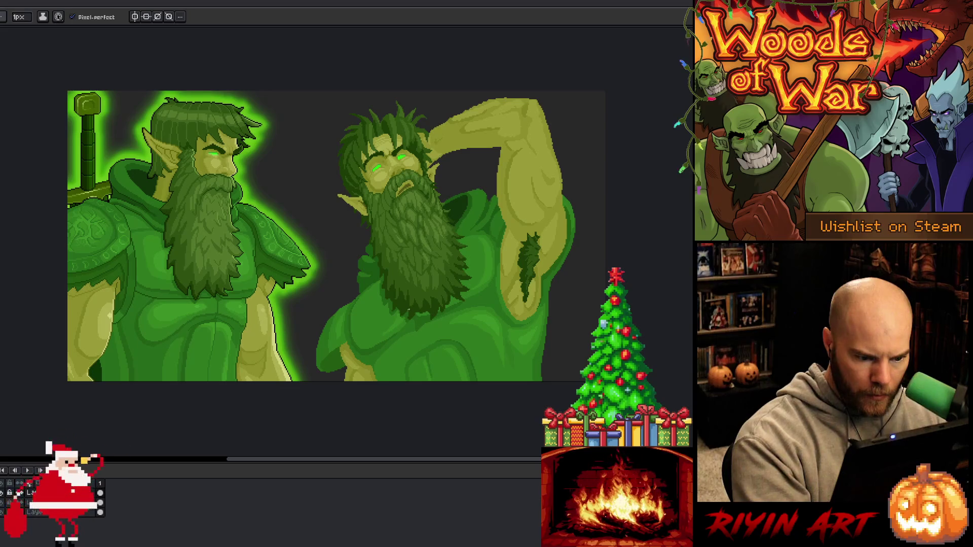
- Magic-wand the second druid's beard edge and trial-delete it, undoing the deletion
key(g)
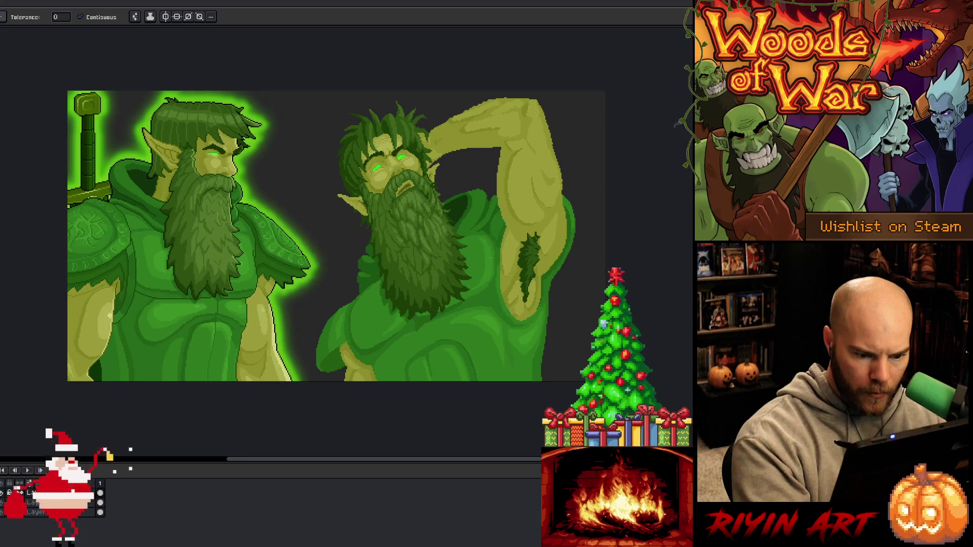
key(b)
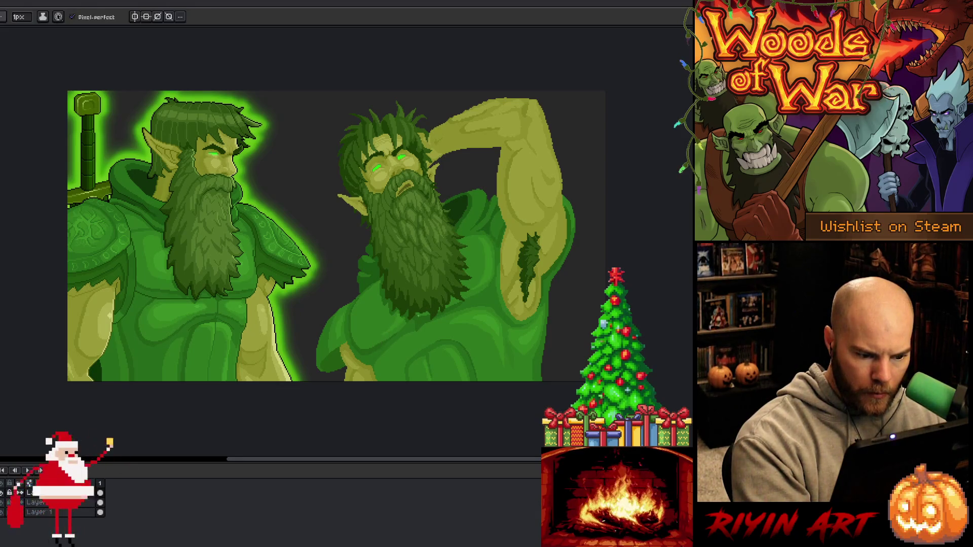
key(g)
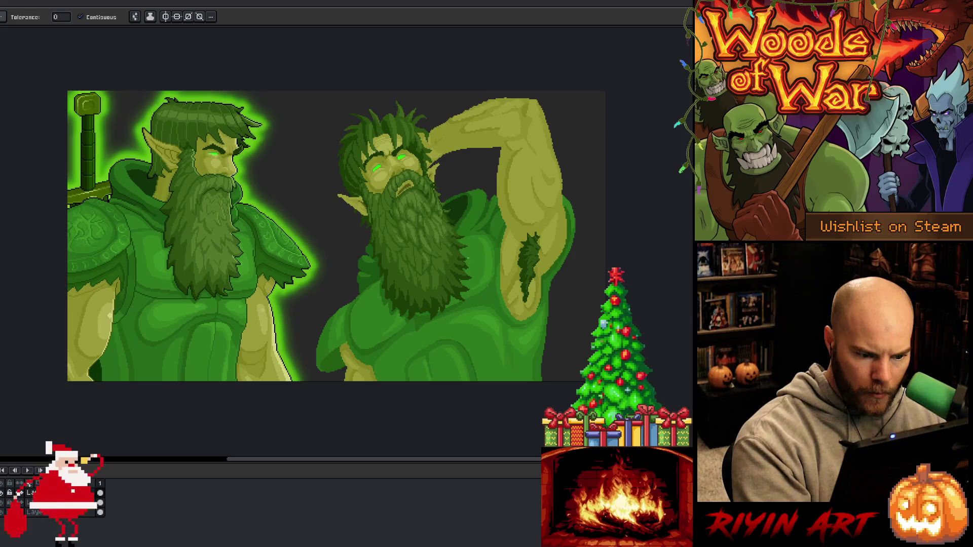
key(b)
key(g)
key(m)
key(w)
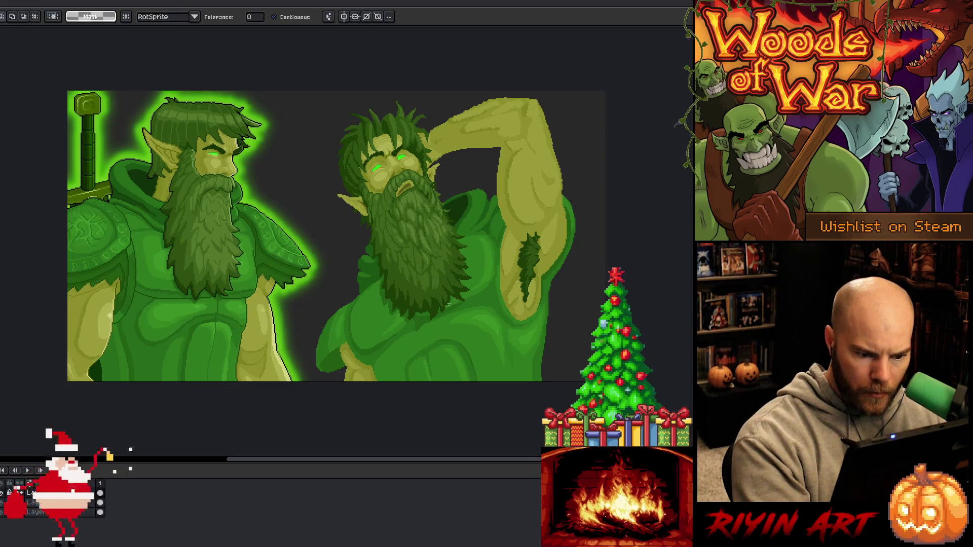
click(461, 298)
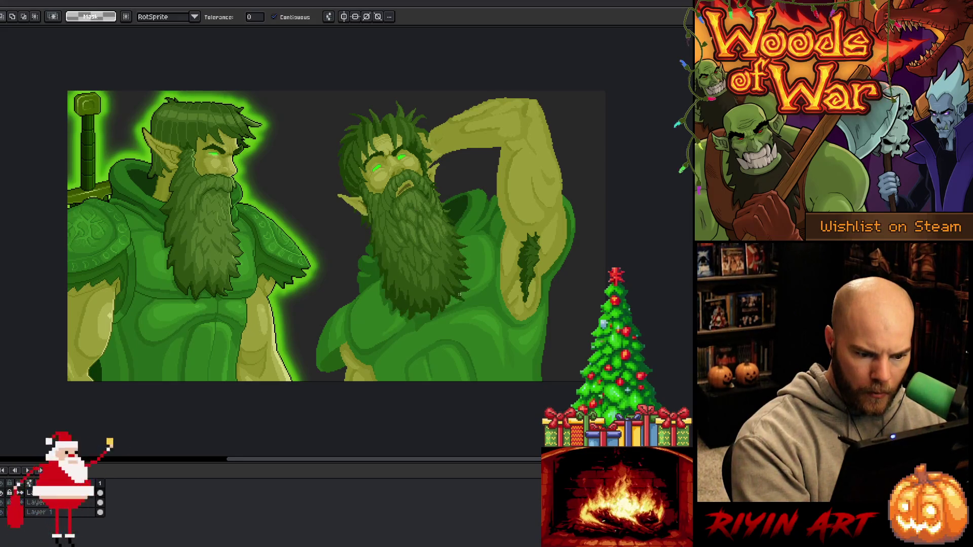
key(Delete)
key(ctrl+z)
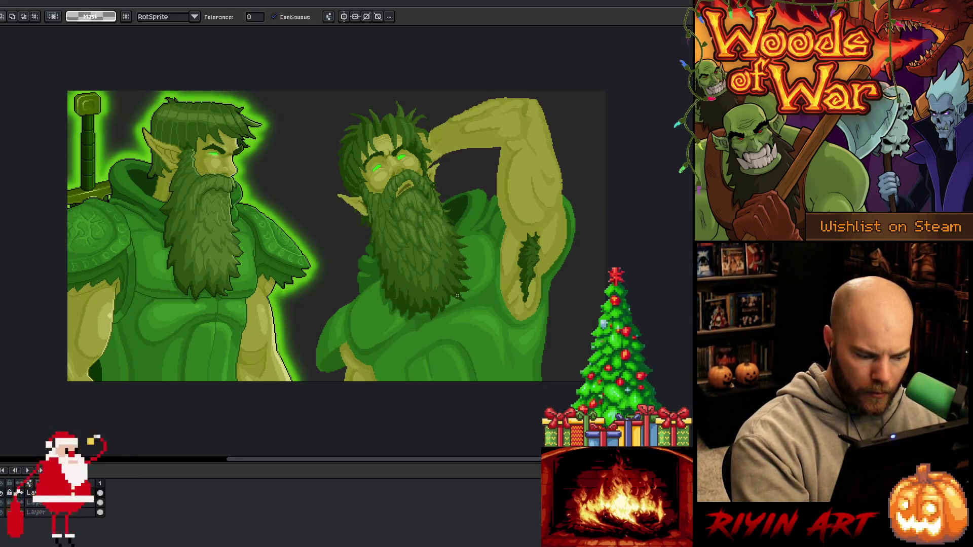
- Draw a zig-zag strand up the beard's right edge, fill it with beard colour, and deselect
key(b)
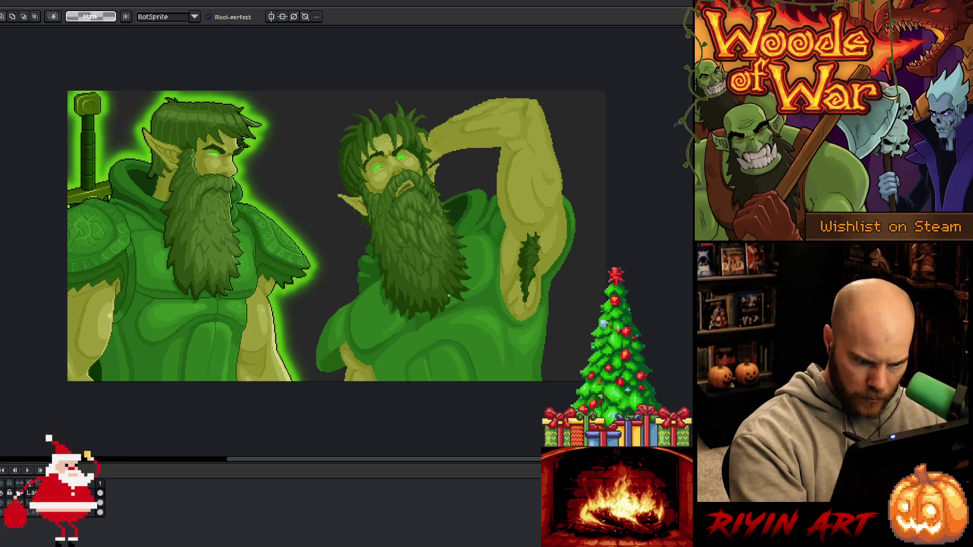
drag(458, 298, 469, 273)
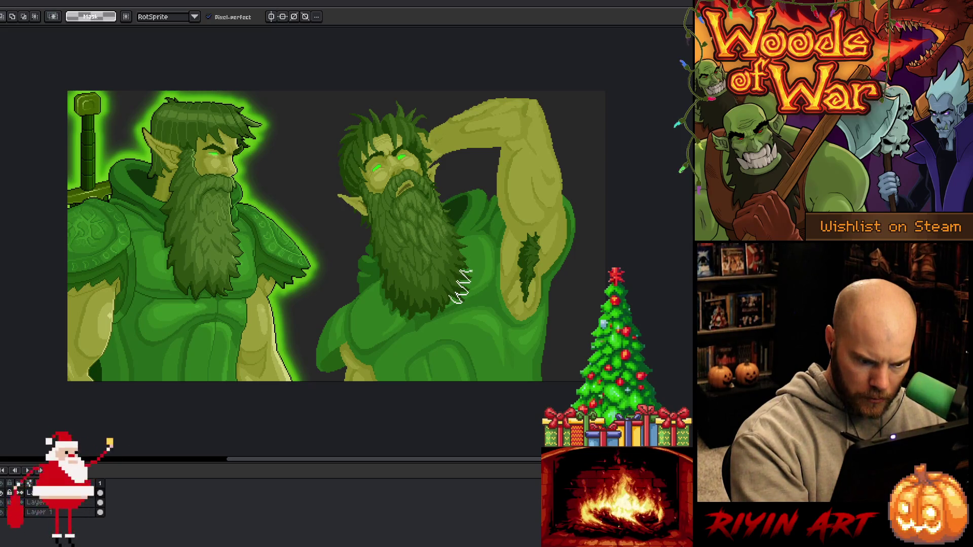
key(w)
click(459, 289)
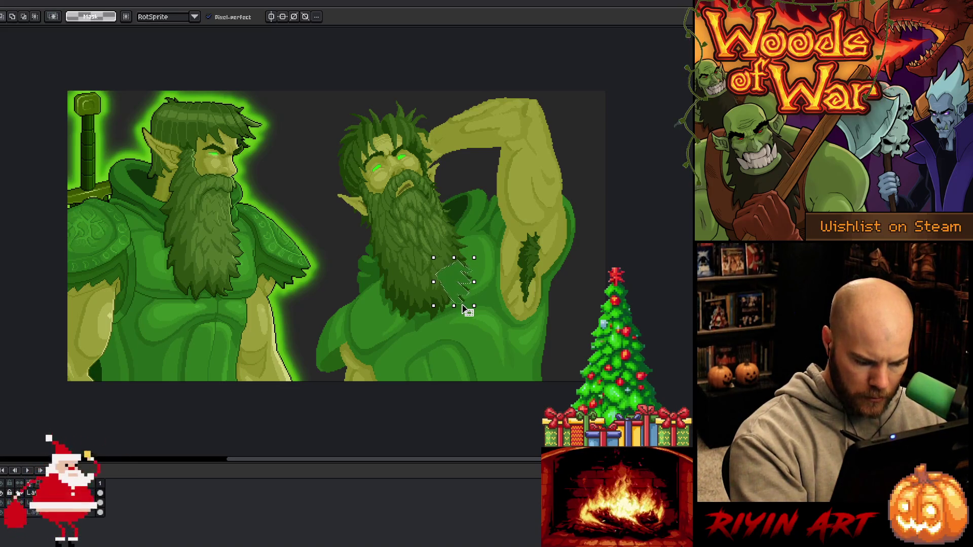
key(g)
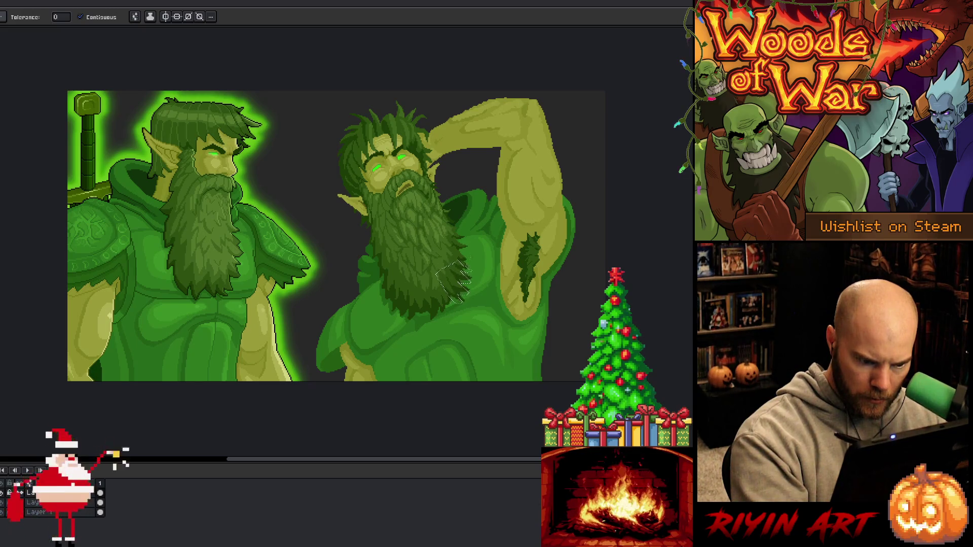
key(ctrl+d)
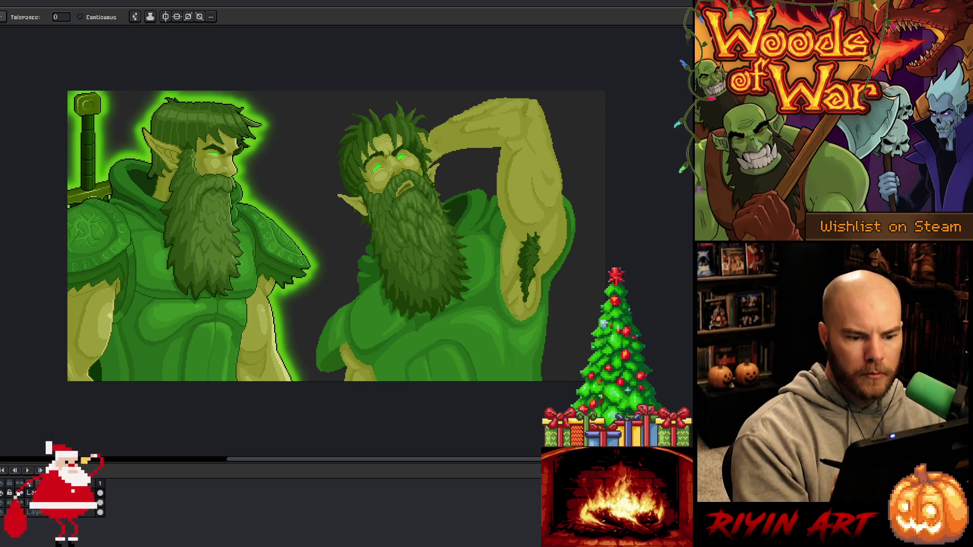
- Sample colours from the artwork and outline curling strands on the shoulder right of the beard
key(b)
alt+click(130, 173)
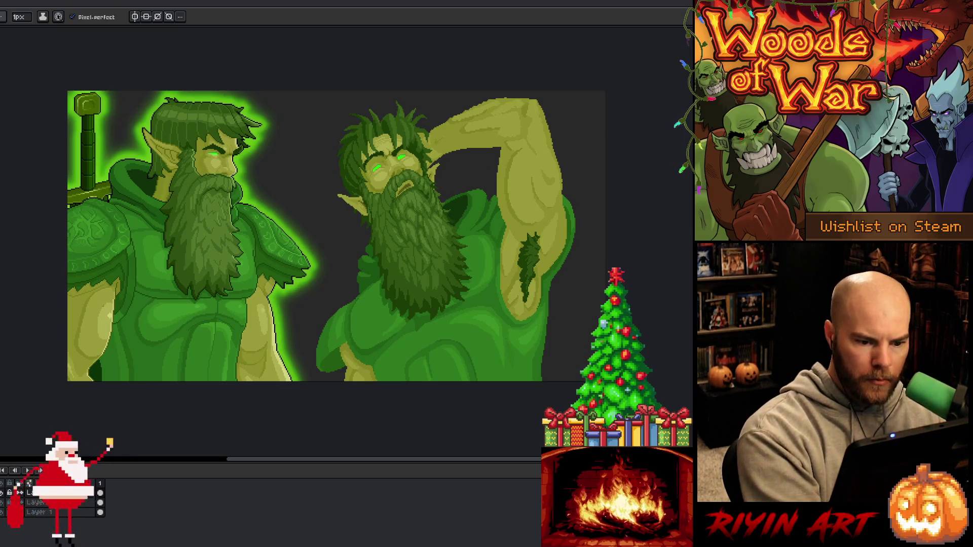
alt+click(123, 193)
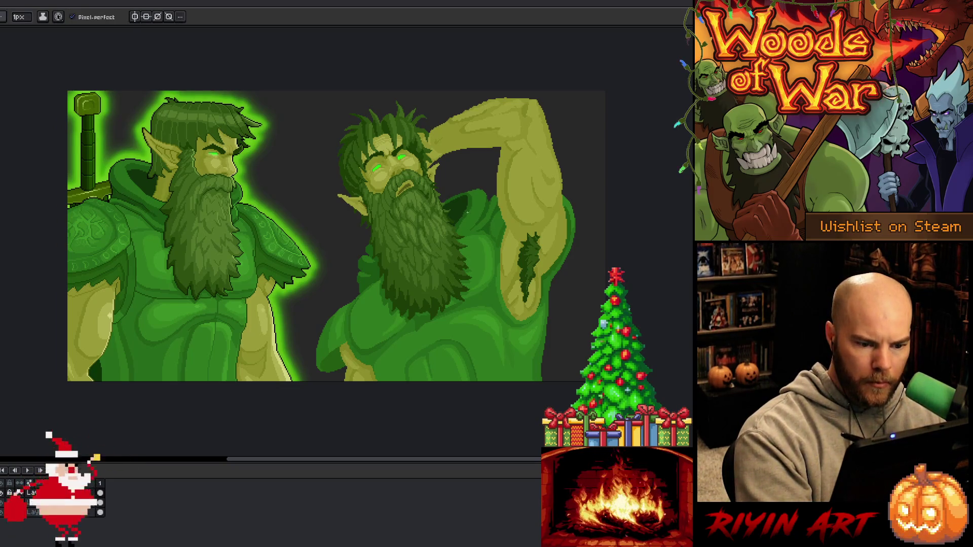
key(g)
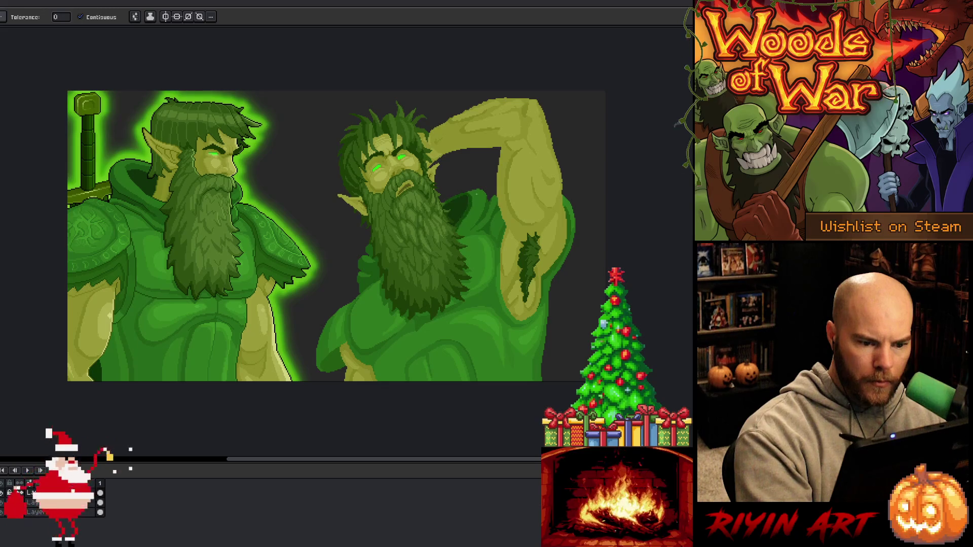
key(b)
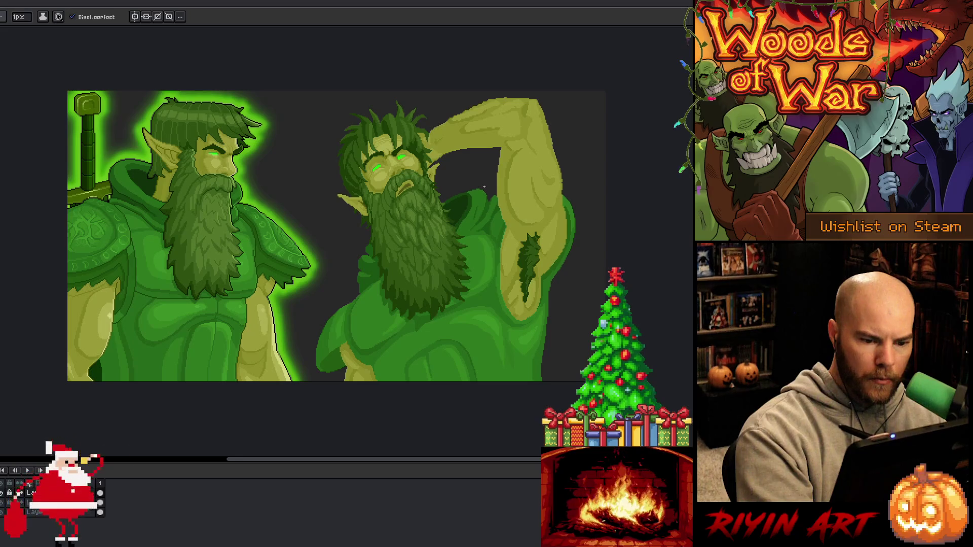
key(g)
key(b)
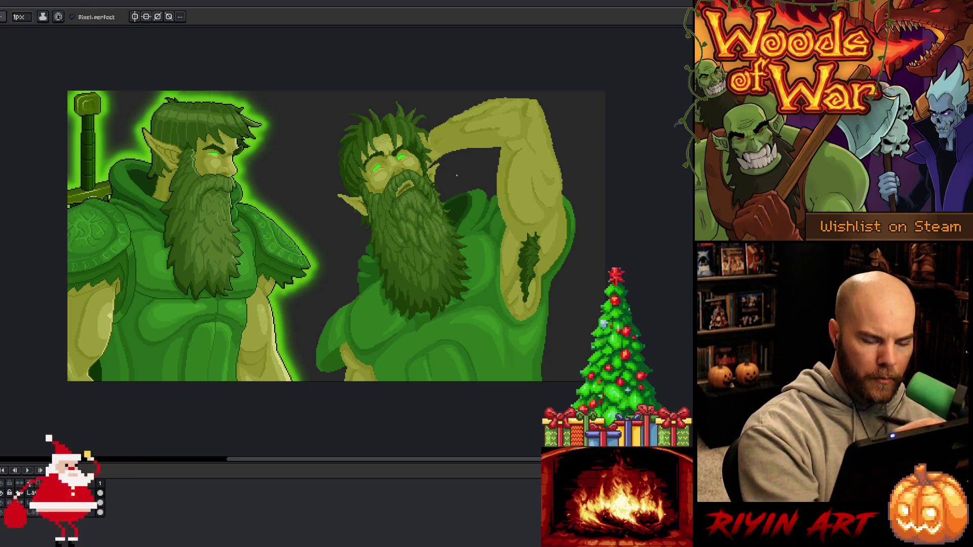
key(w)
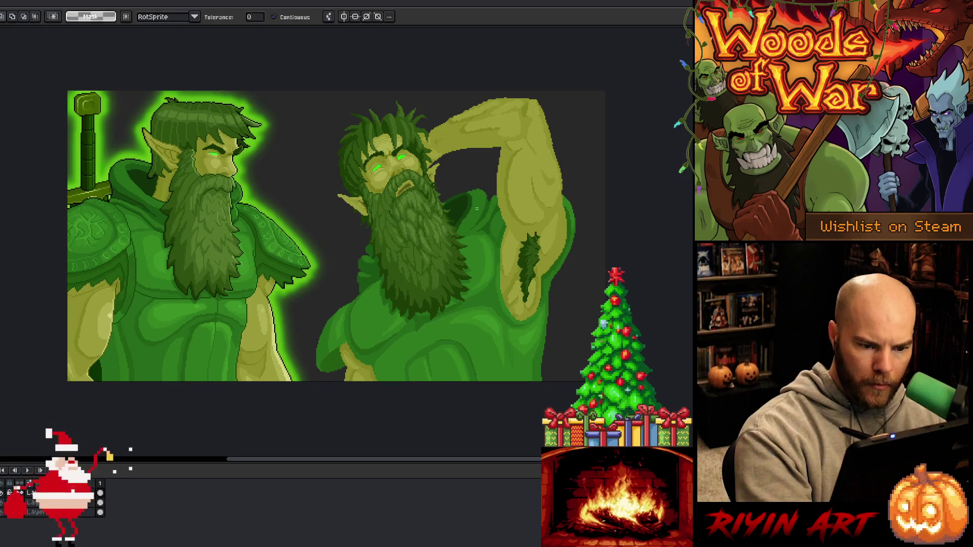
key(b)
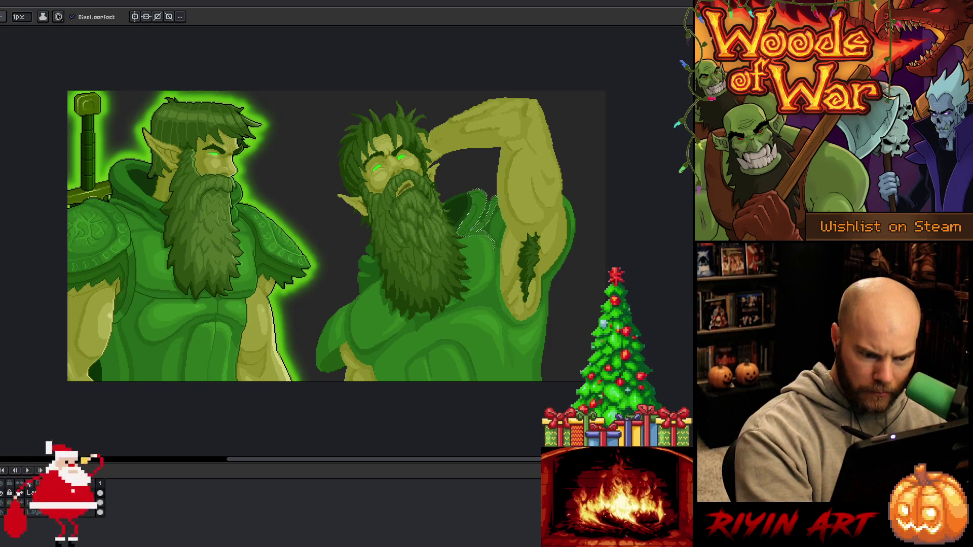
- Remove the trial strands right of the second druid's beard, then deselect and return to the Pencil
key(g)
key(b)
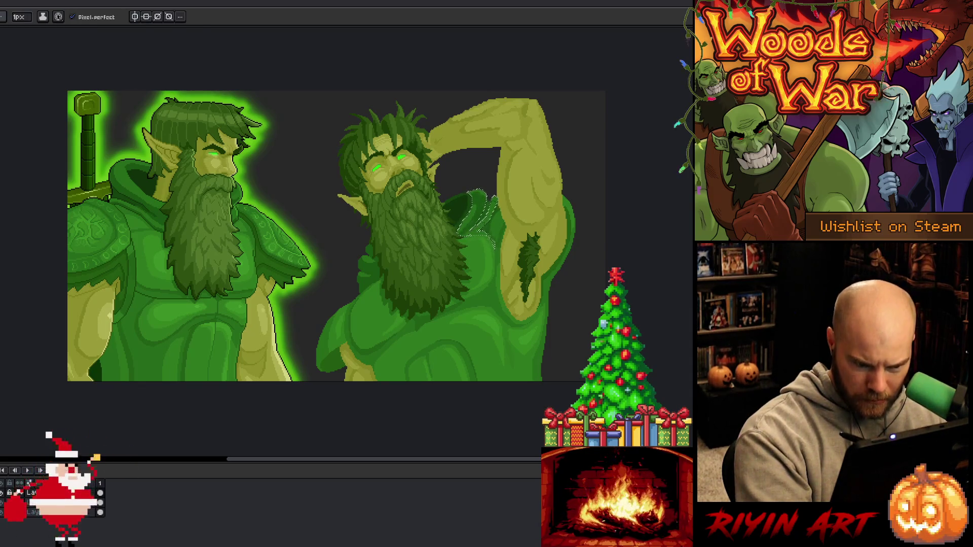
key(g)
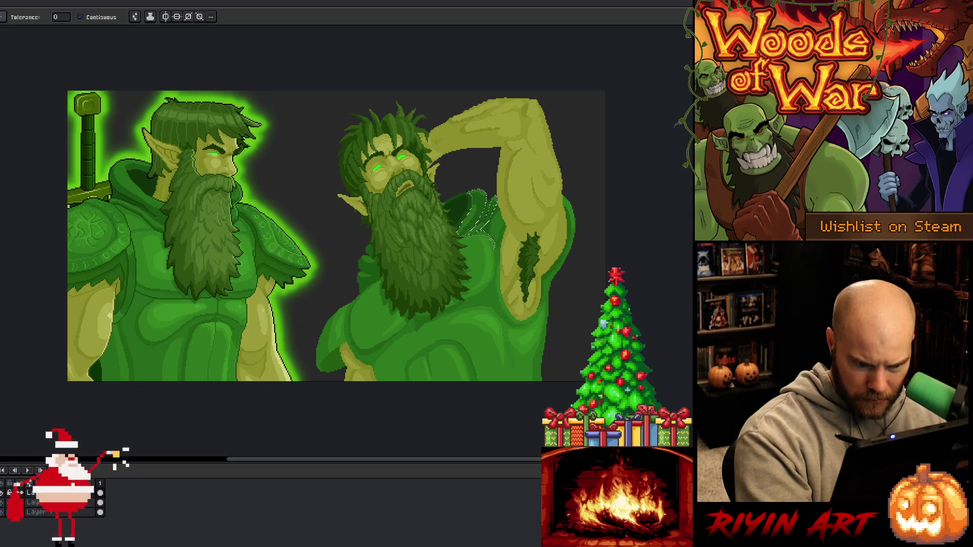
key(b)
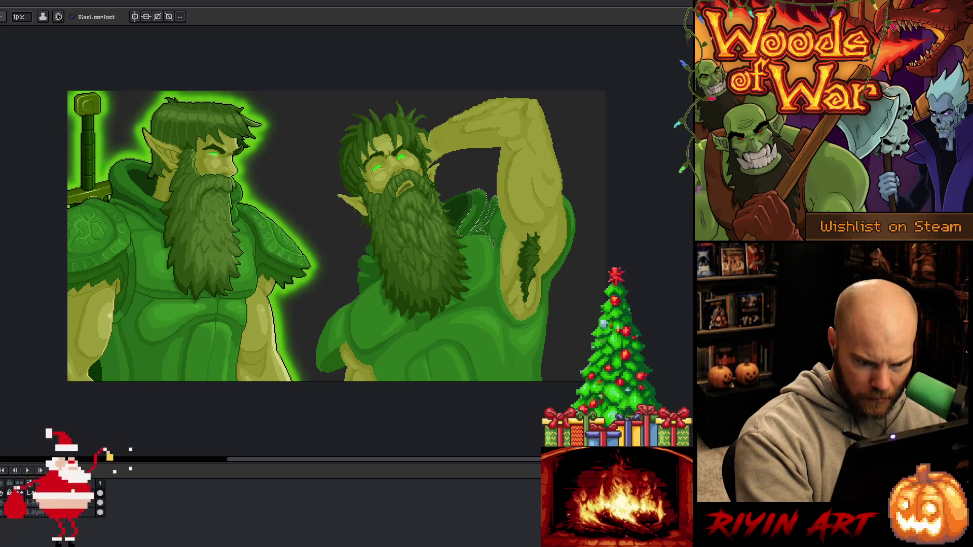
key(ctrl+d)
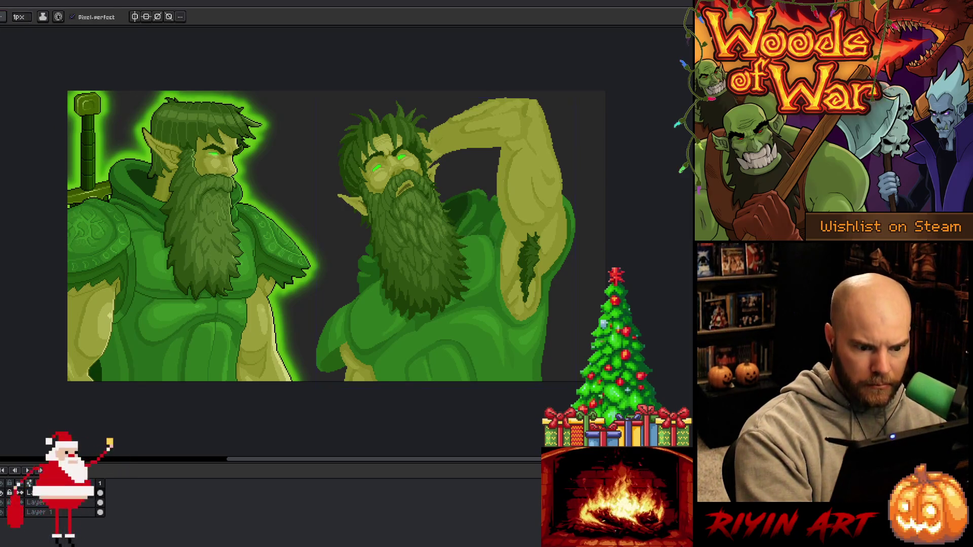
key(m)
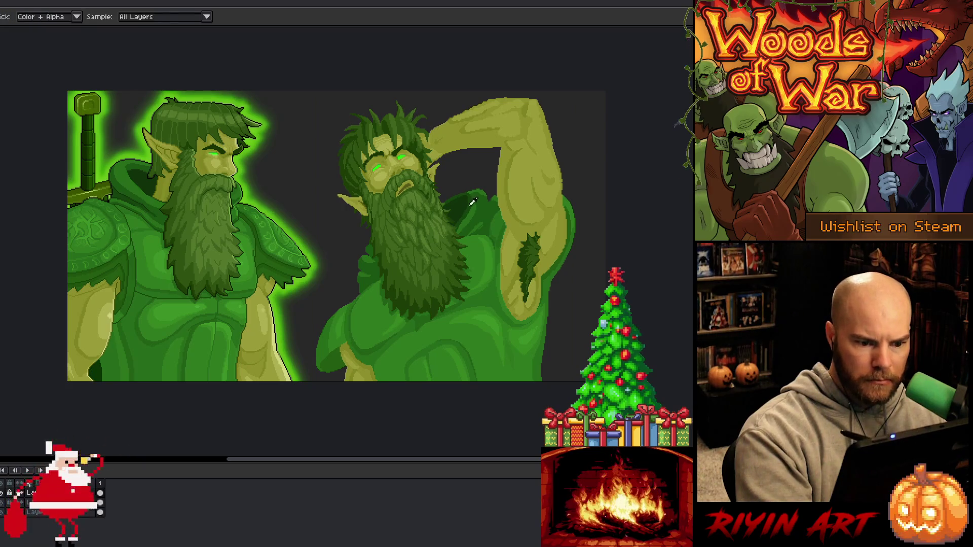
key(w)
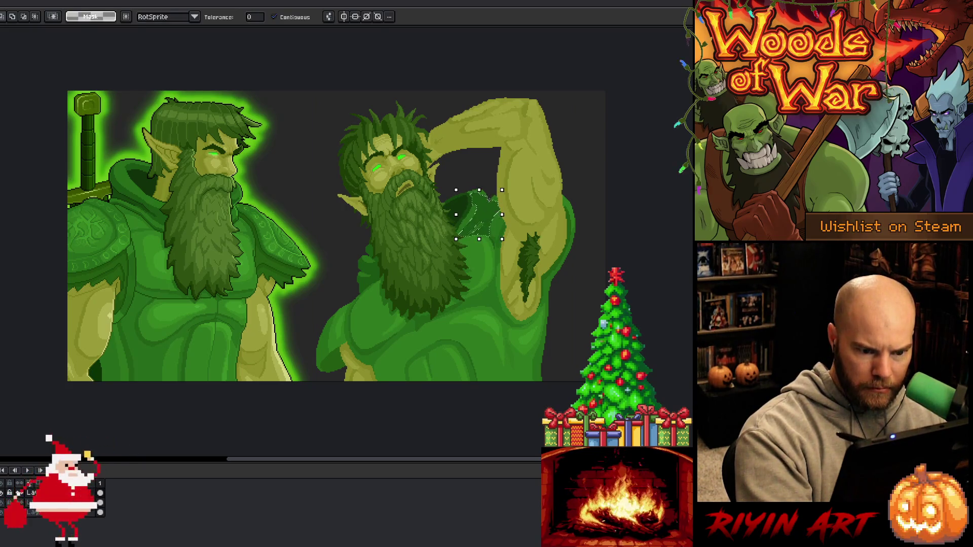
key(b)
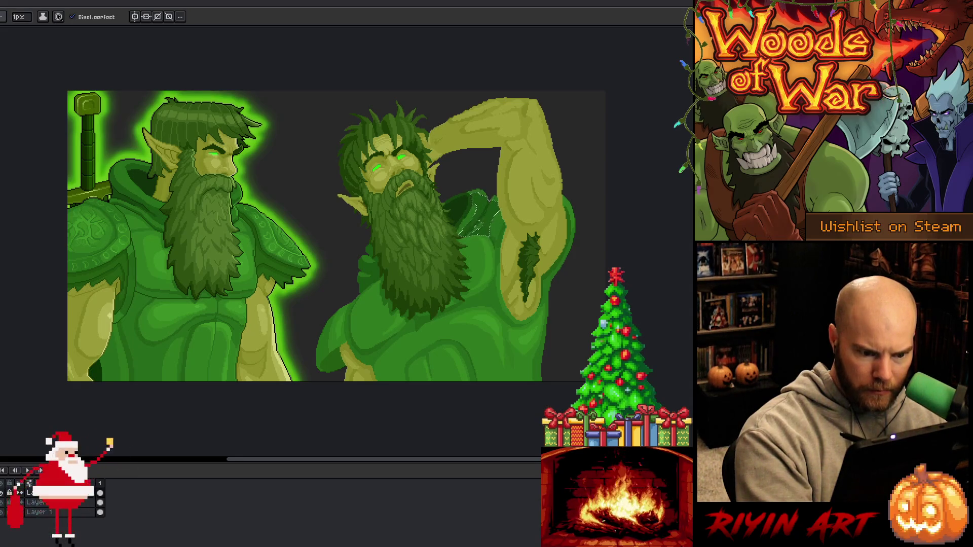
key(ctrl+d)
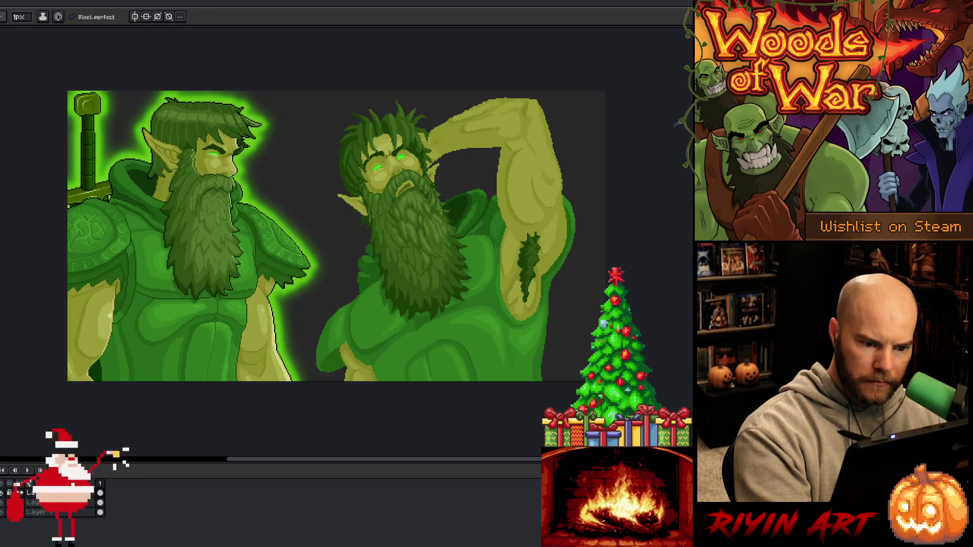
key(g)
key(b)
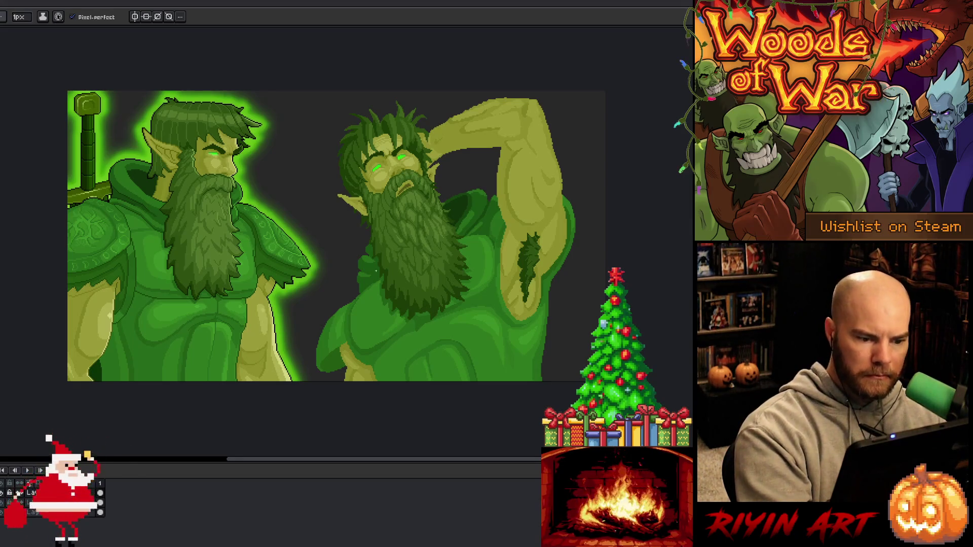
- Draw a dark-green curl left of the second druid's beard, then deselect
key(g)
key(b)
mouse_move(374, 275)
mouse_down()
mouse_move(369, 249)
mouse_move(363, 291)
mouse_up()
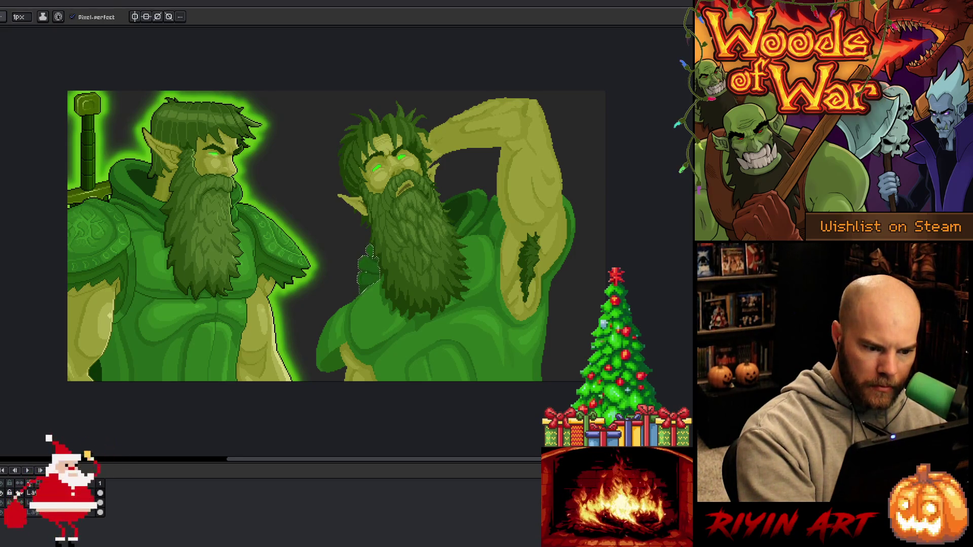
key(w)
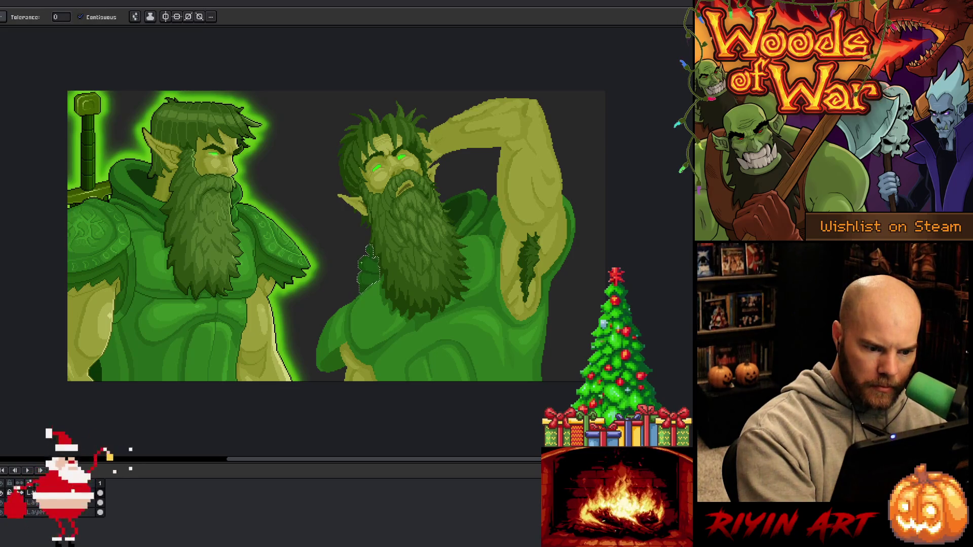
key(ctrl+d)
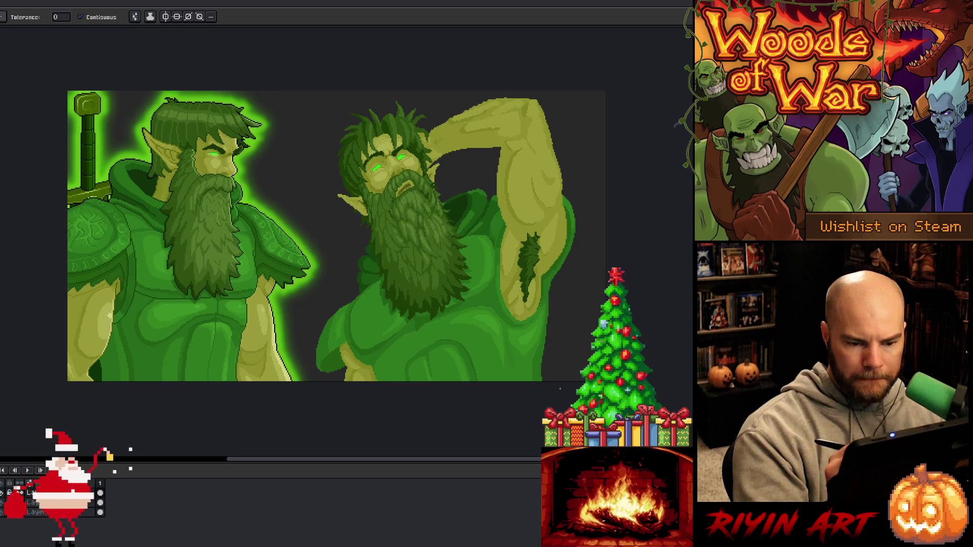
- Sample a dark colour and try a stroke beside the armpit hair, undoing it
key(i)
key(b)
key(i)
key(b)
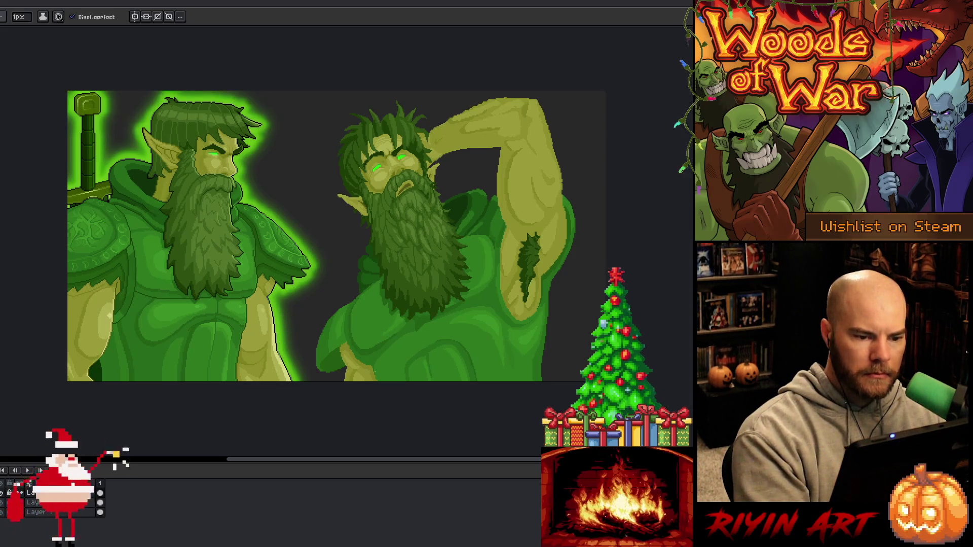
key(i)
alt+click(126, 257)
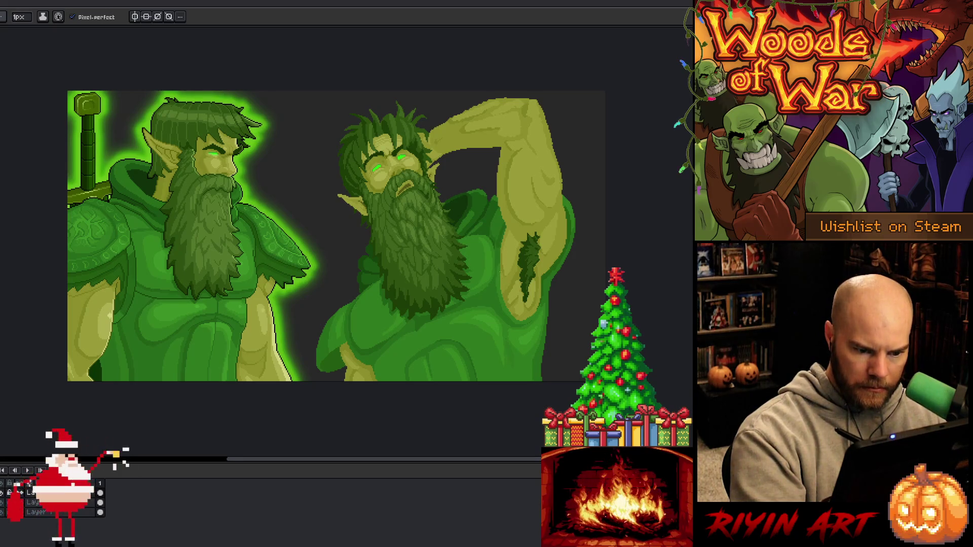
drag(500, 271, 517, 315)
key(ctrl+z)
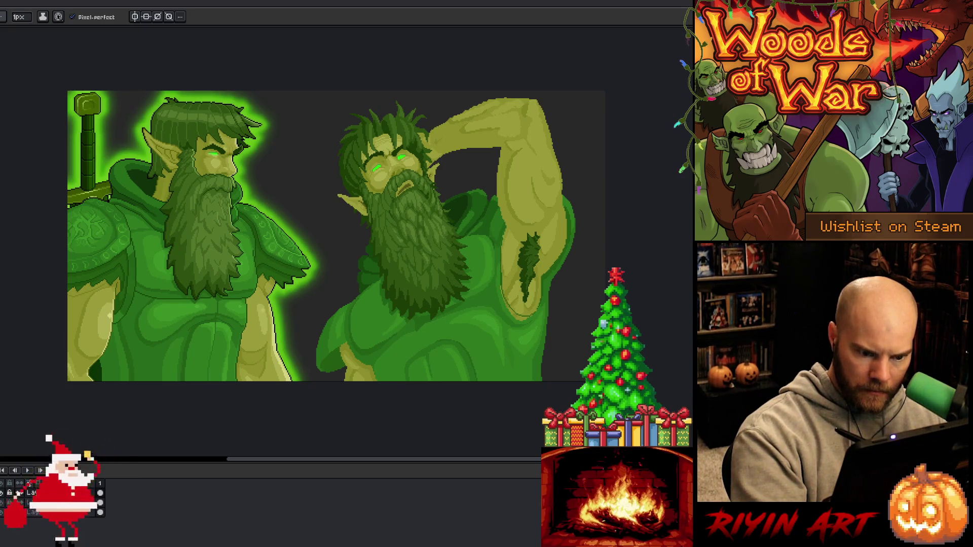
alt+click(512, 220)
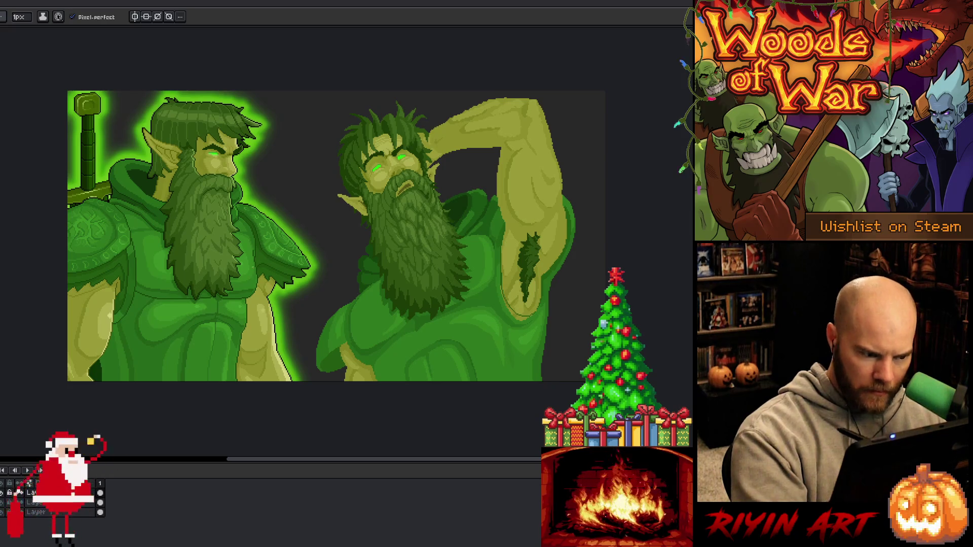
key(g)
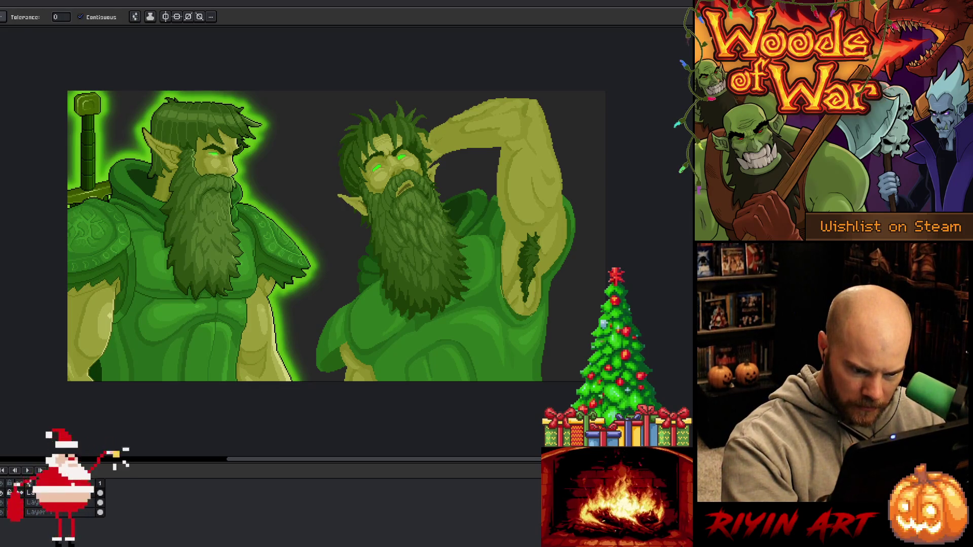
- Zoom in and paint dark green over the light strip beside the right elf's armpit hair
key(b)
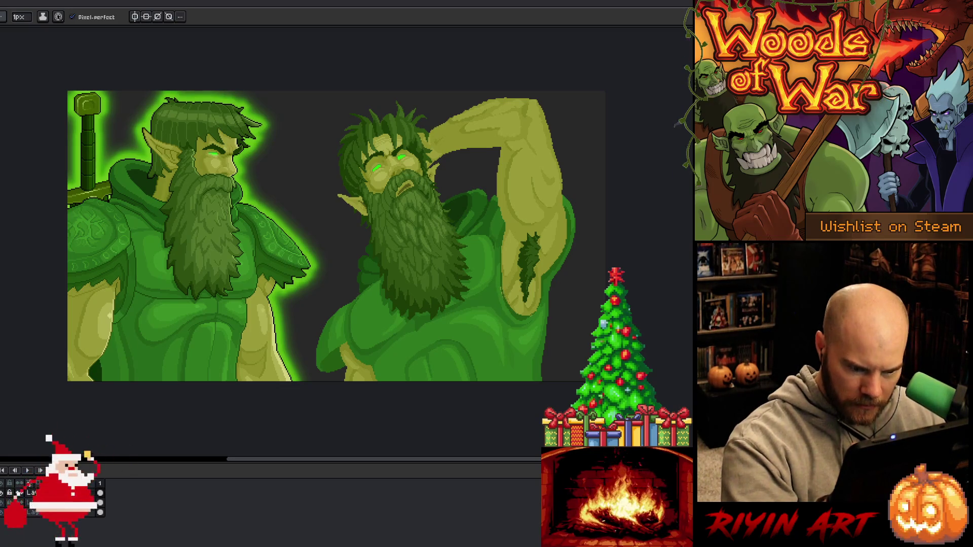
scroll(485, 281, up, 3)
drag(475, 241, 475, 253)
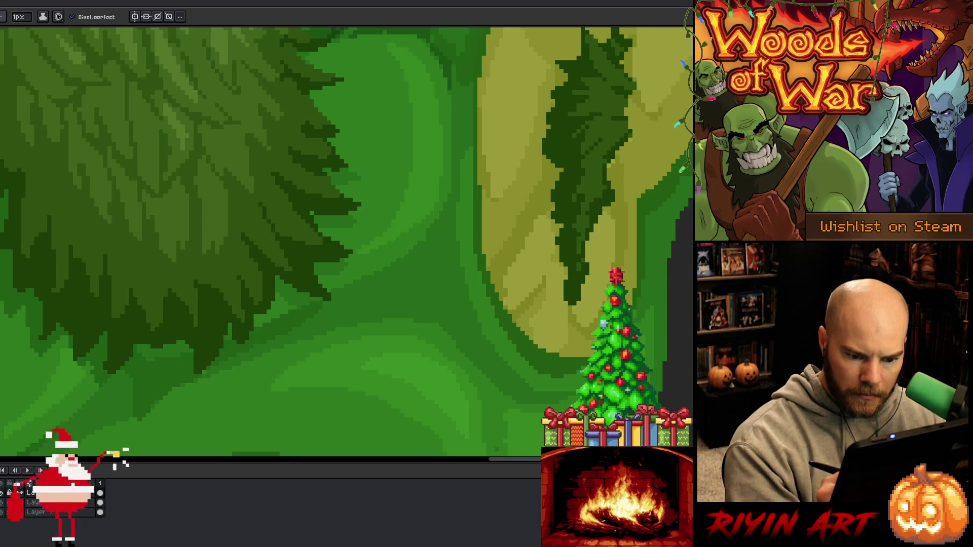
alt+click(589, 357)
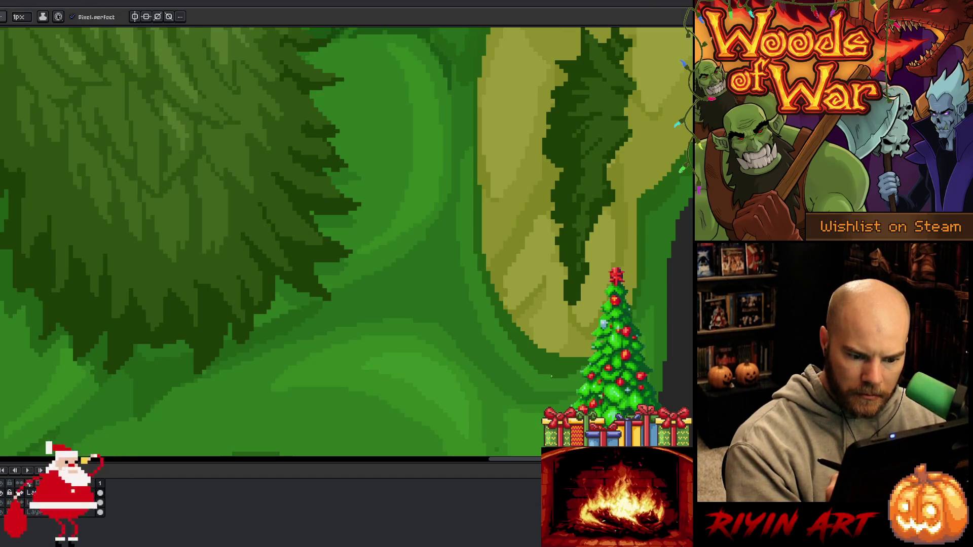
alt+click(536, 341)
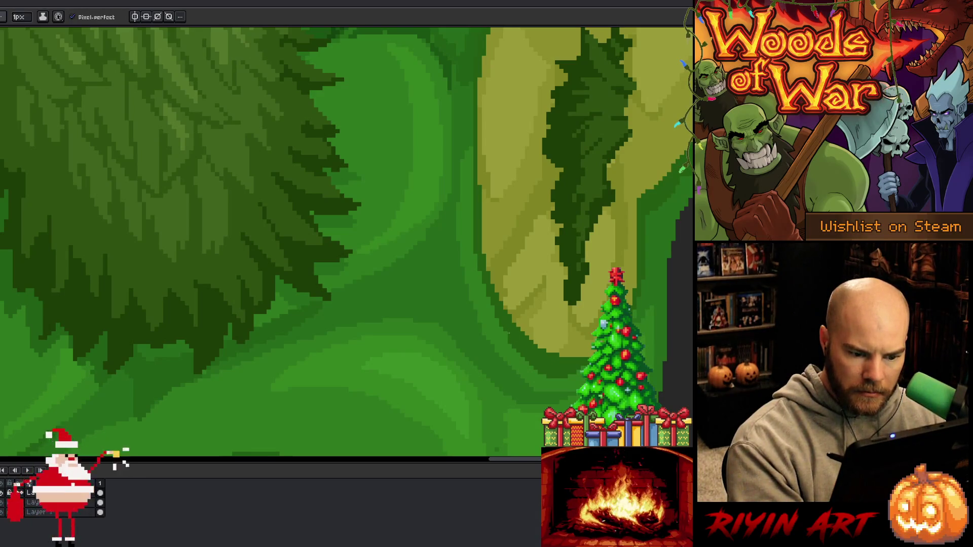
alt+click(548, 333)
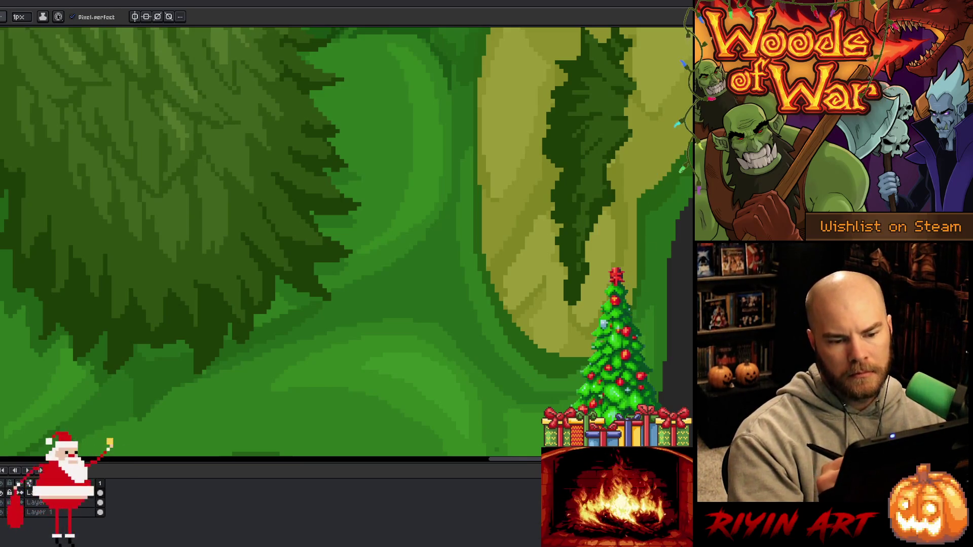
scroll(562, 294, down, 4)
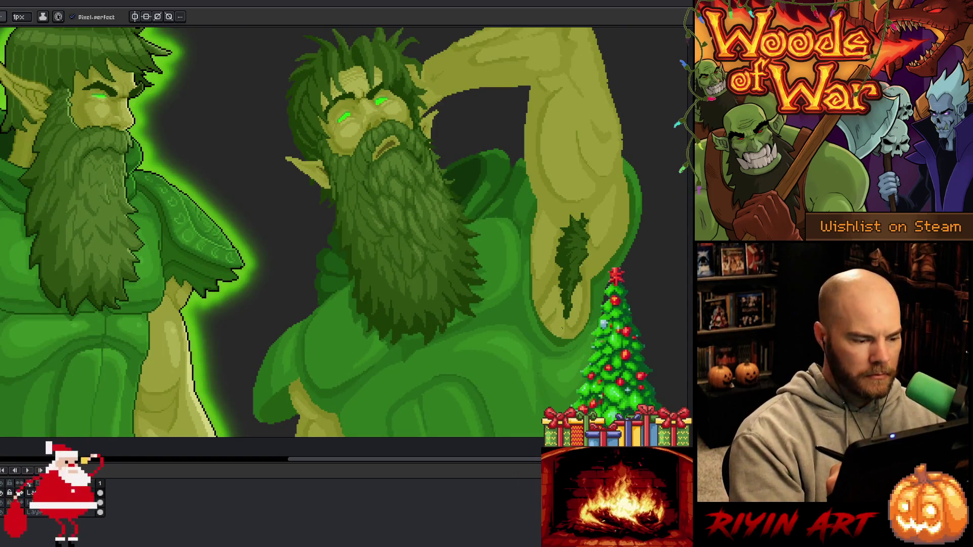
- Darken a patch of the right elf's skin by his lower arm and sample a darker green
drag(384, 421, 434, 378)
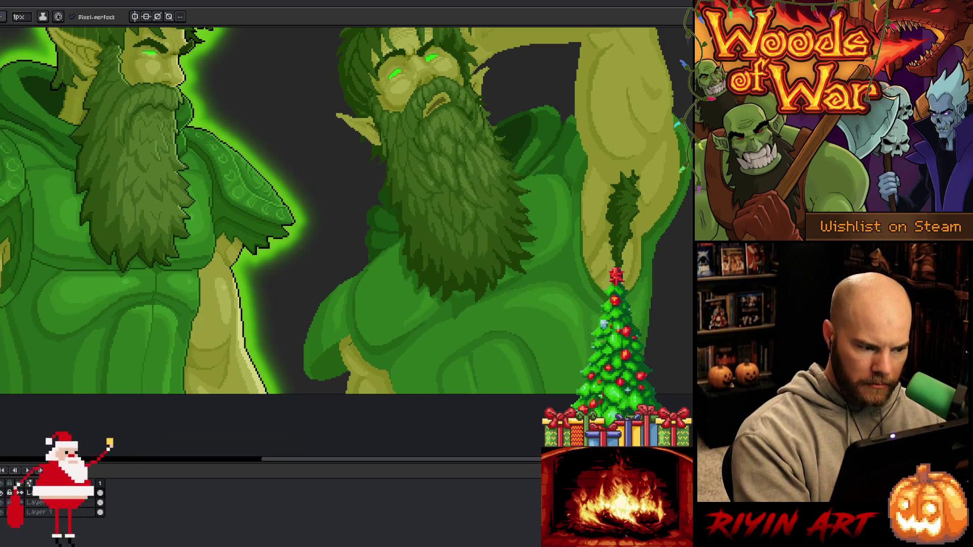
drag(351, 341, 342, 351)
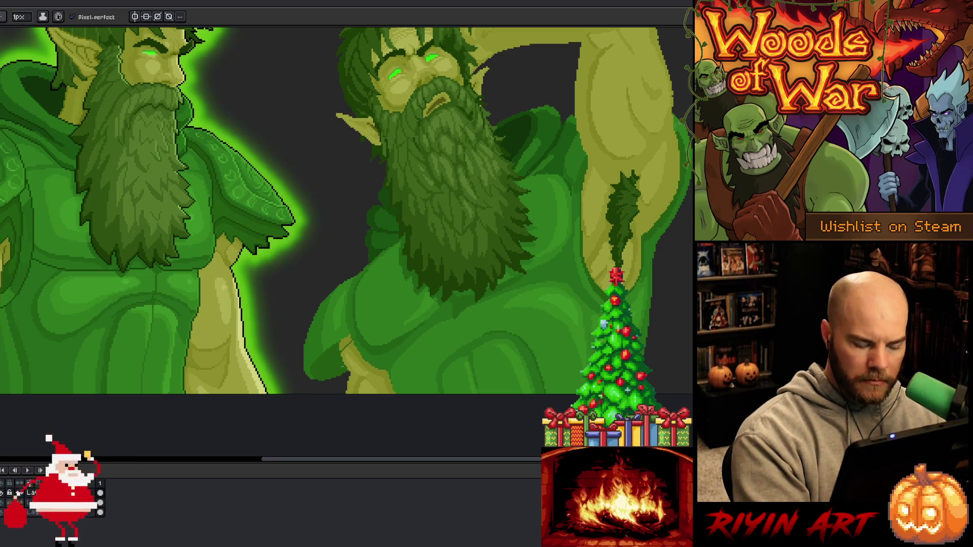
alt+click(540, 126)
drag(298, 270, 361, 263)
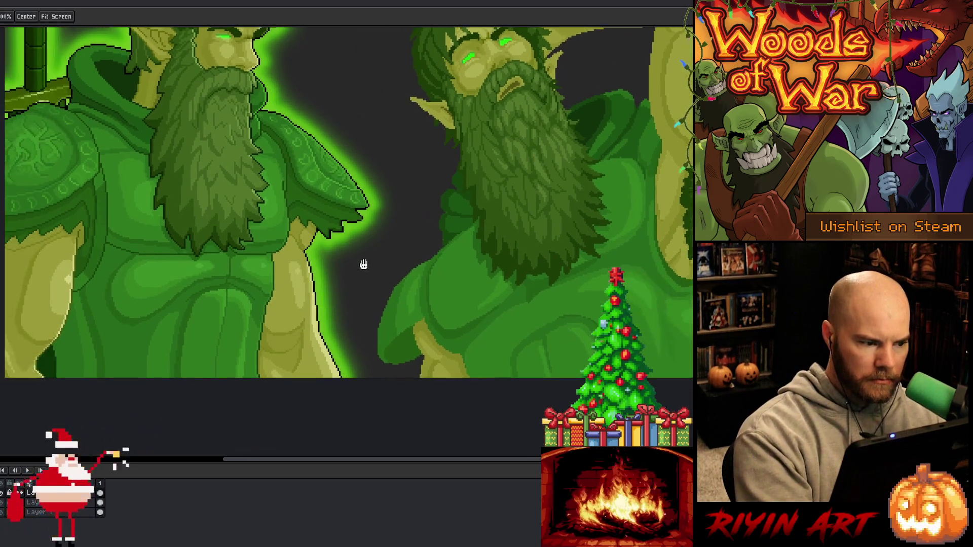
- Bucket-fill a robe patch in darker green and draw 1px strokes along the robe fold and arm edge
key(g)
click(404, 341)
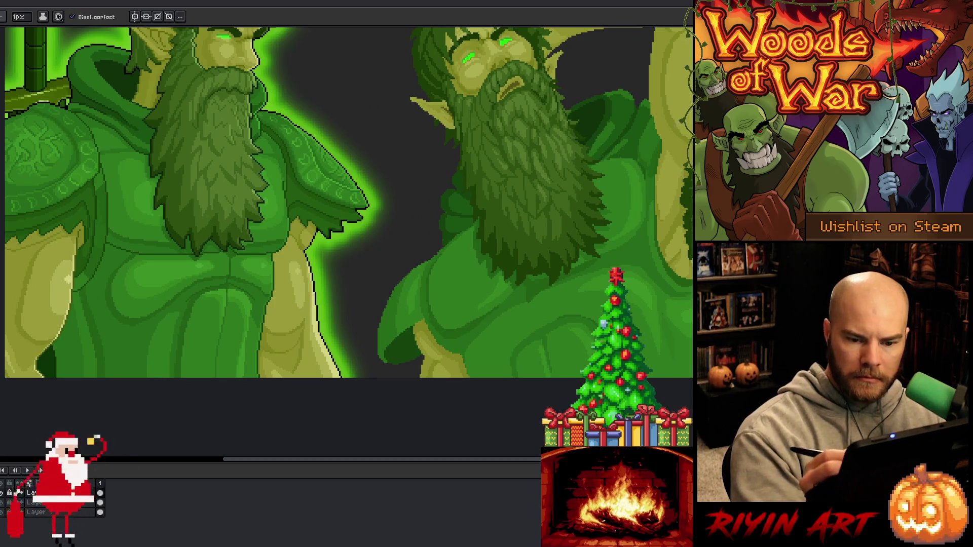
key(b)
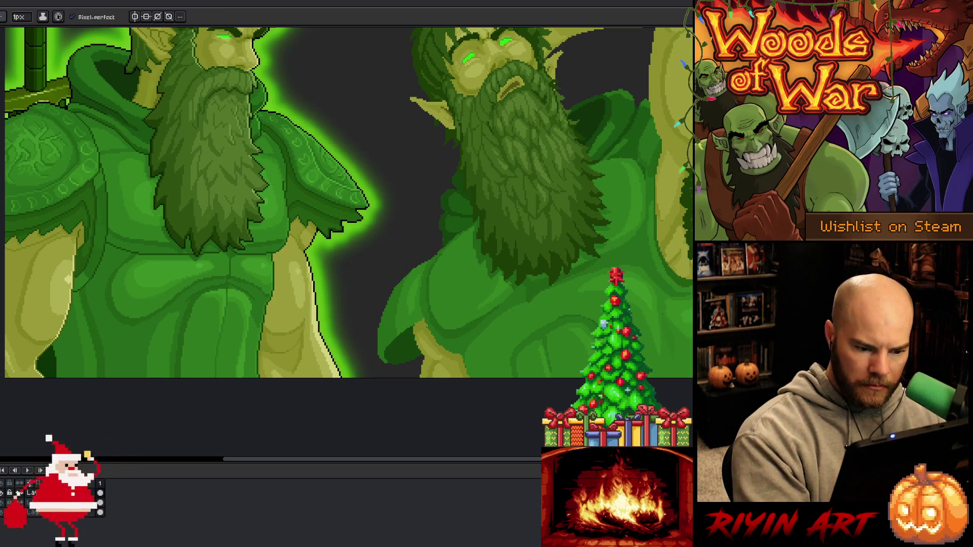
drag(419, 332, 409, 347)
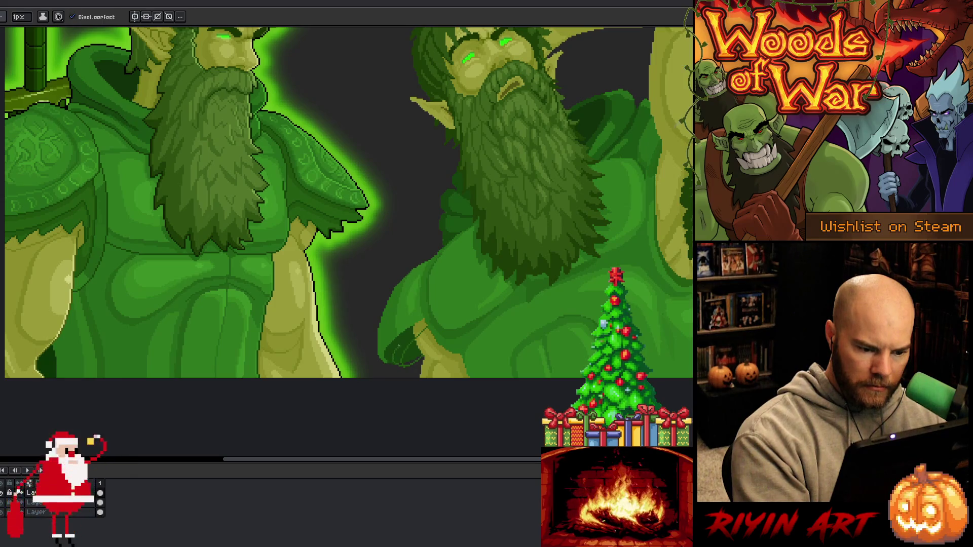
drag(412, 333, 405, 365)
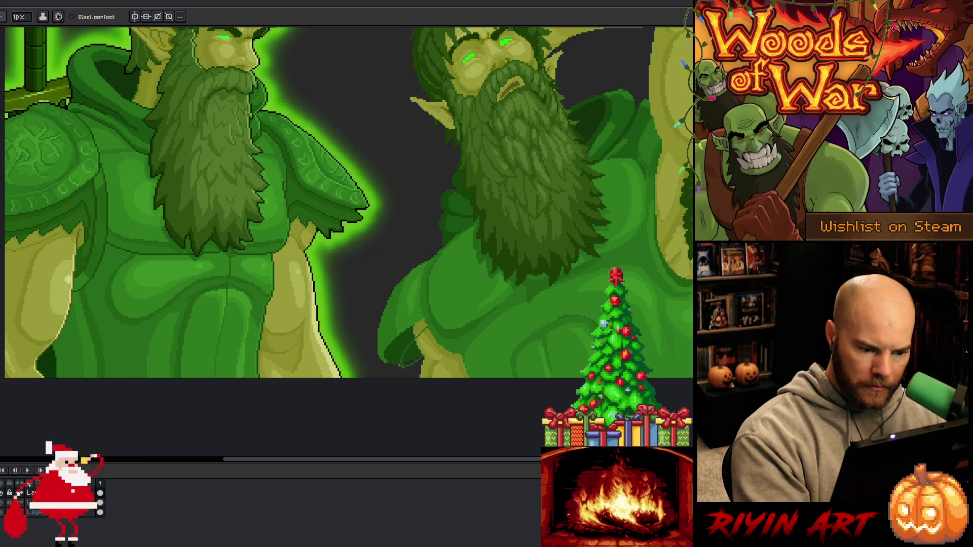
key(g)
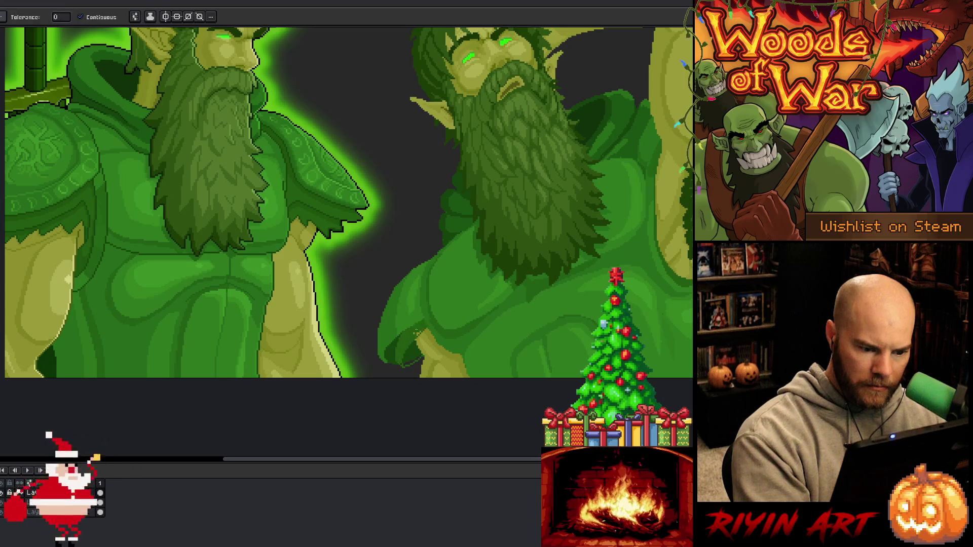
key(b)
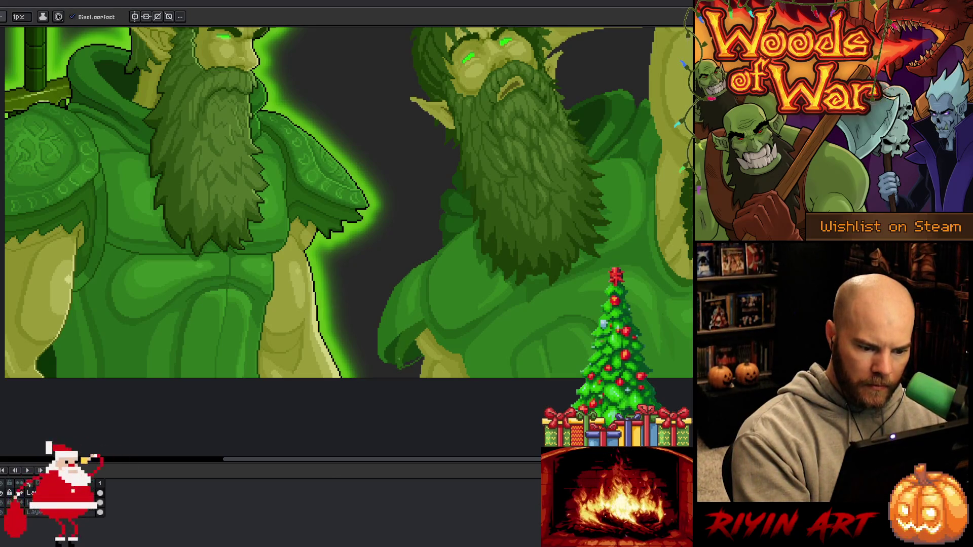
key(g)
drag(401, 358, 448, 315)
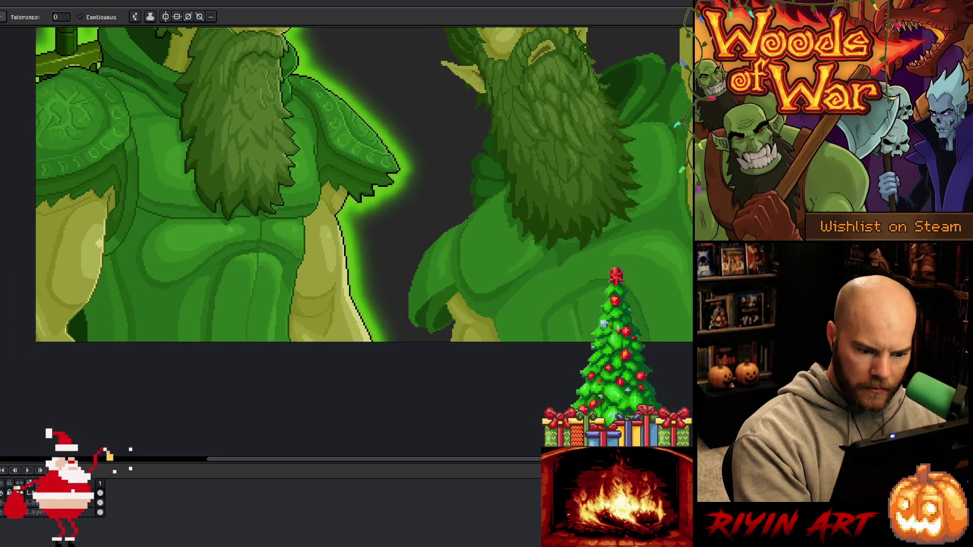
key(b)
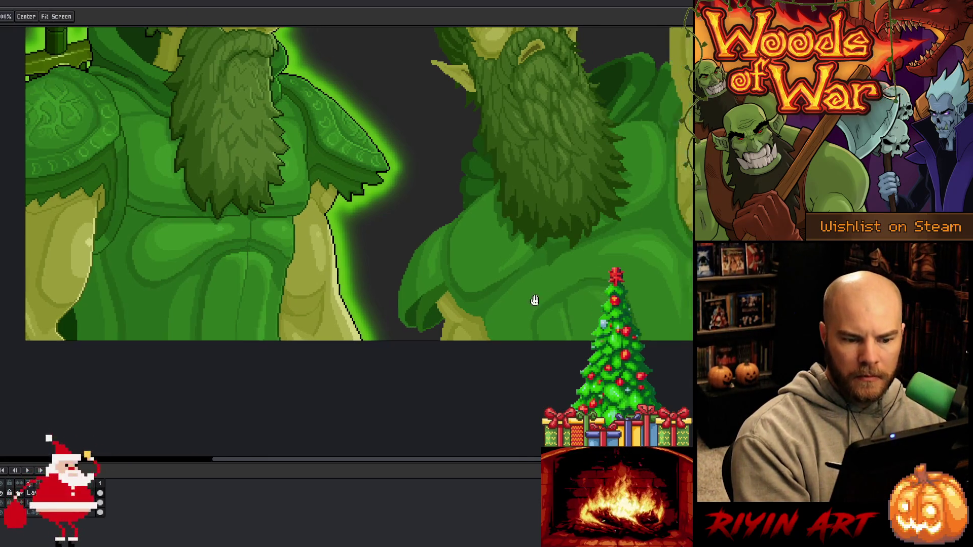
drag(548, 299, 436, 325)
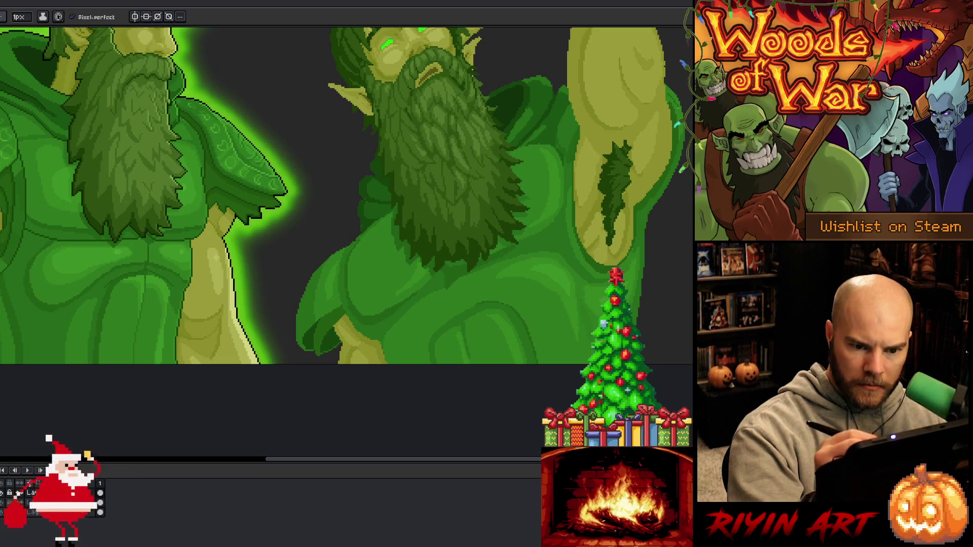
key(g)
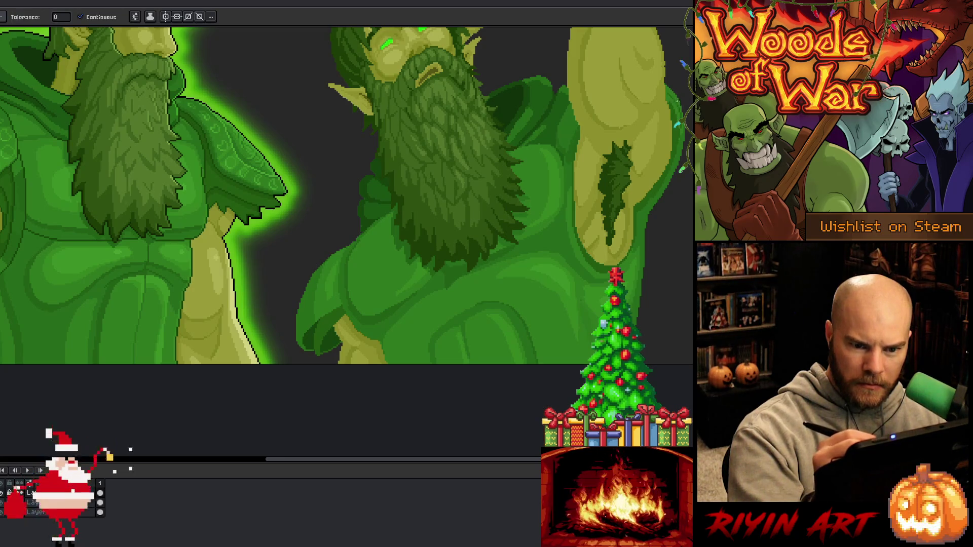
key(b)
key(g)
key(b)
key(g)
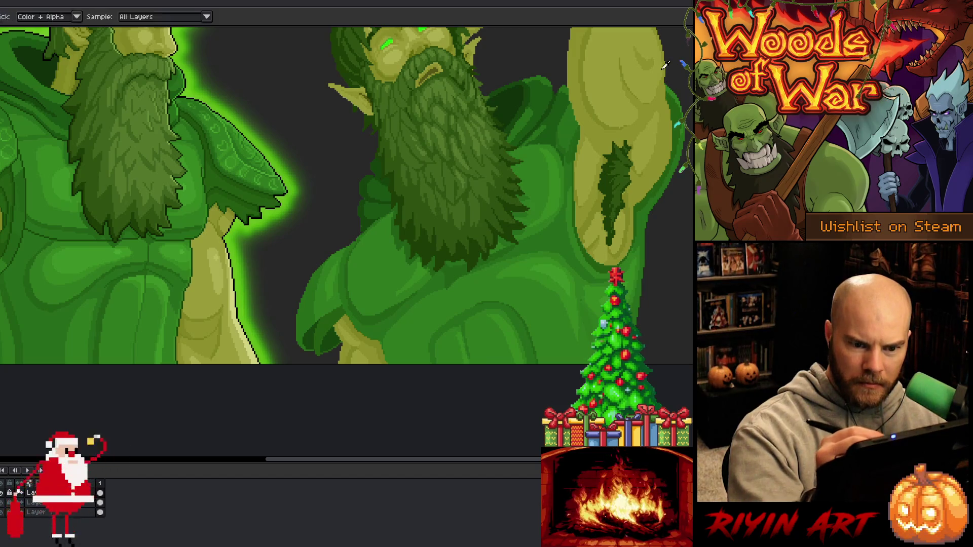
key(b)
key(g)
key(b)
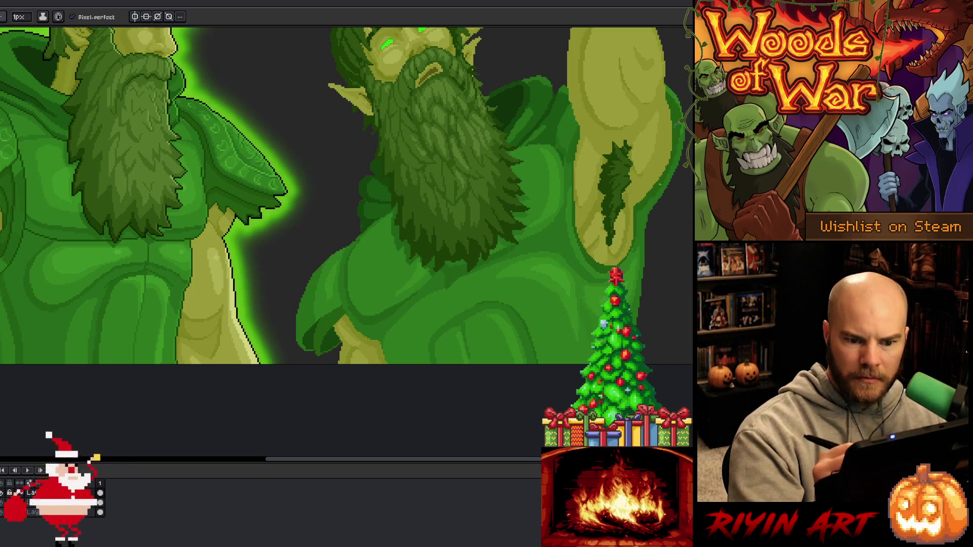
key(i)
key(b)
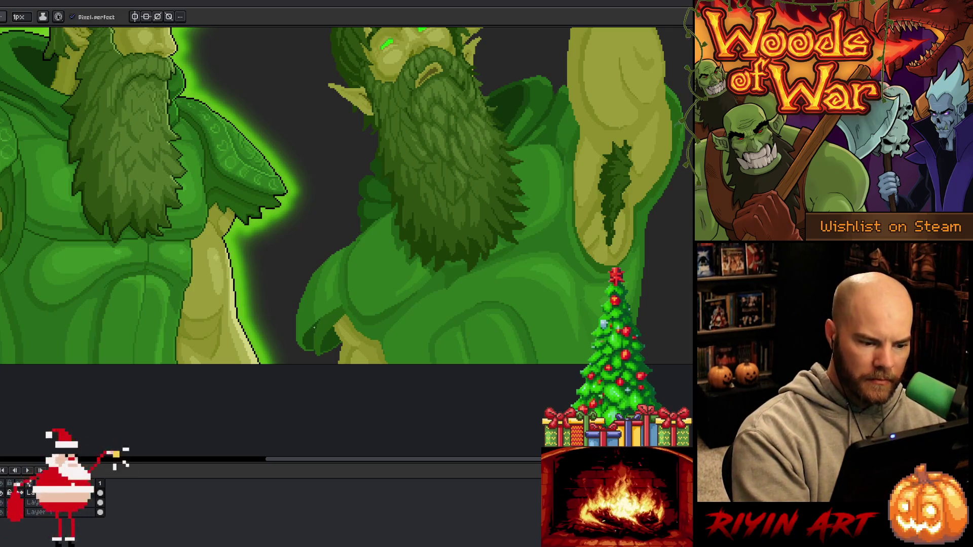
key(g)
key(b)
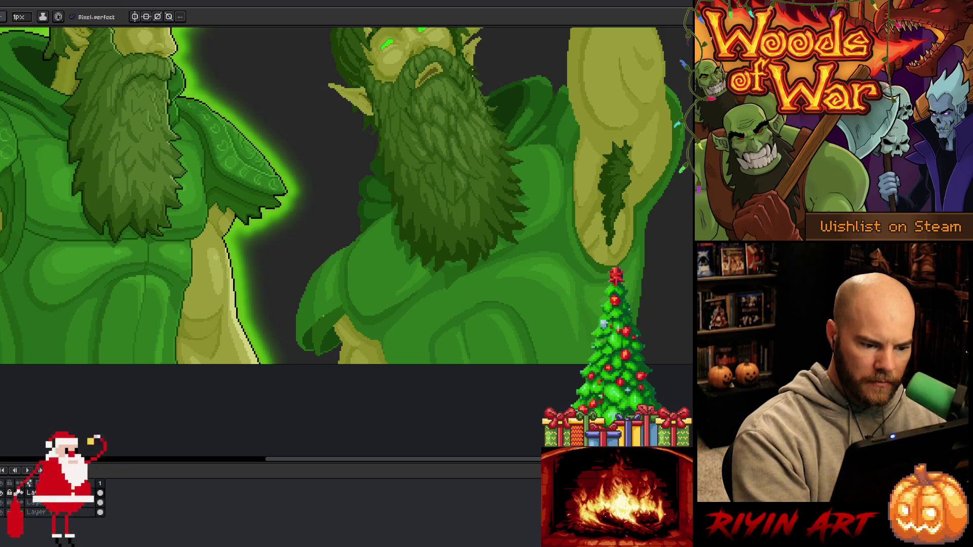
mouse_move(365, 251)
mouse_down()
mouse_move(542, 251)
mouse_move(478, 264)
mouse_move(651, 292)
mouse_up()
key(b)
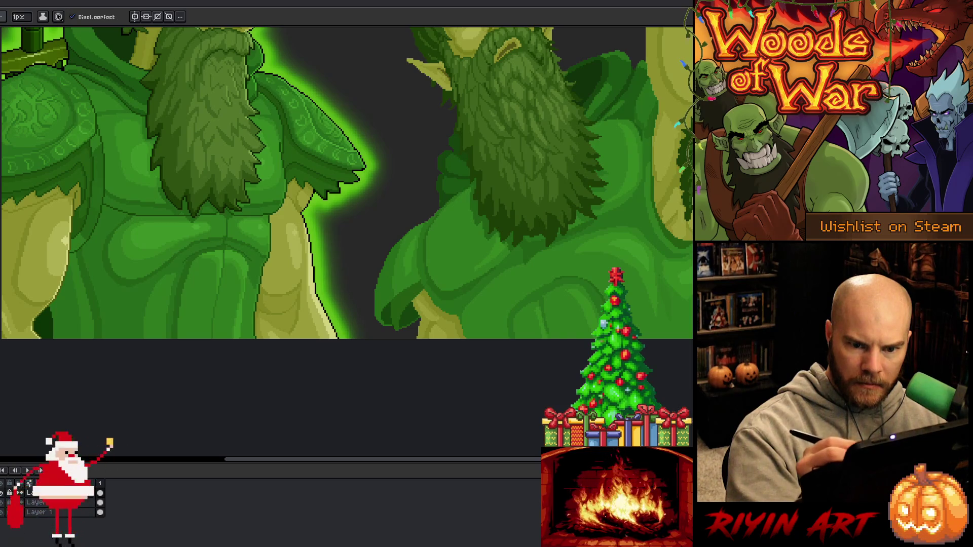
key(g)
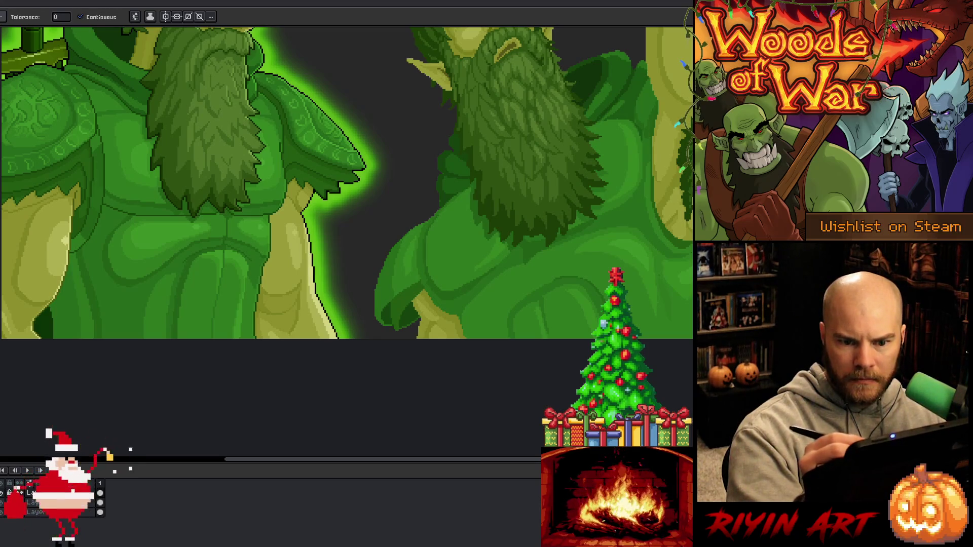
key(b)
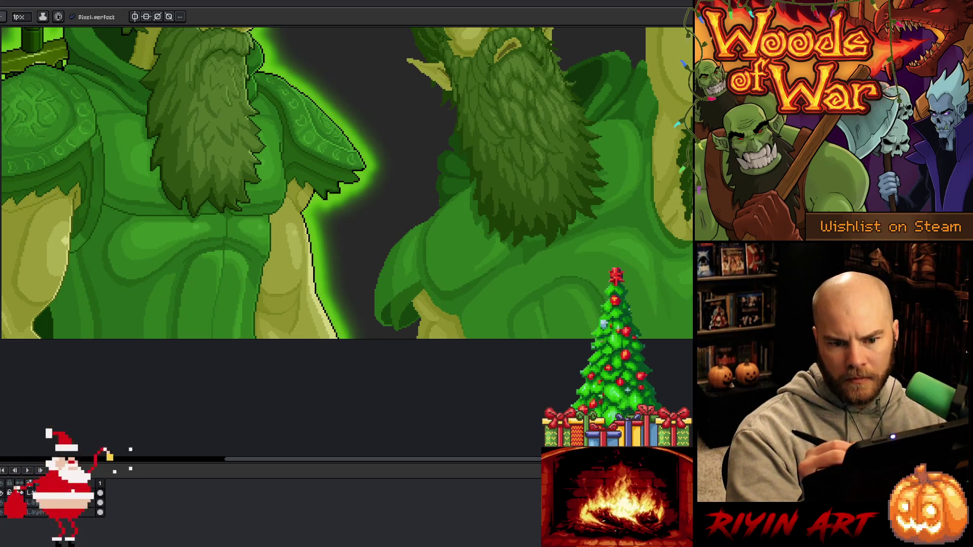
key(g)
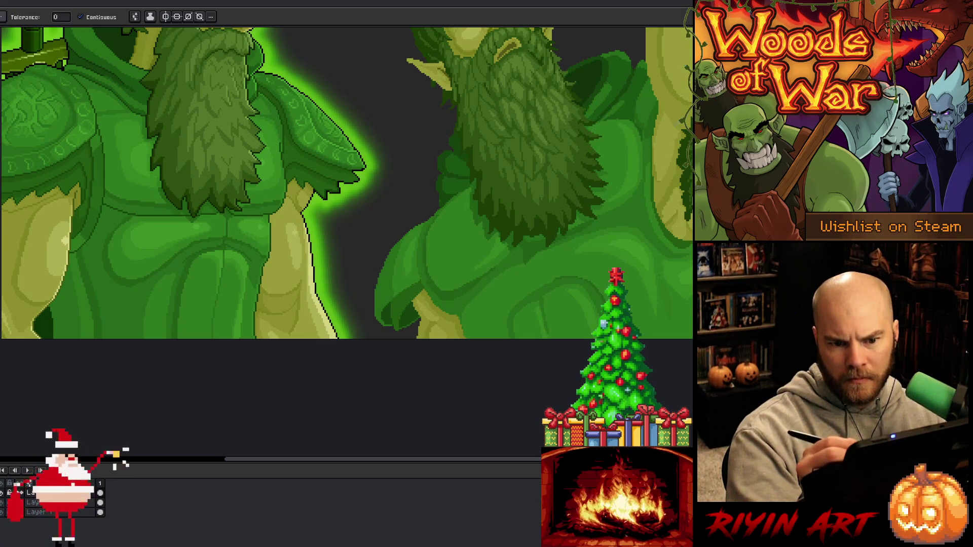
key(b)
key(g)
key(b)
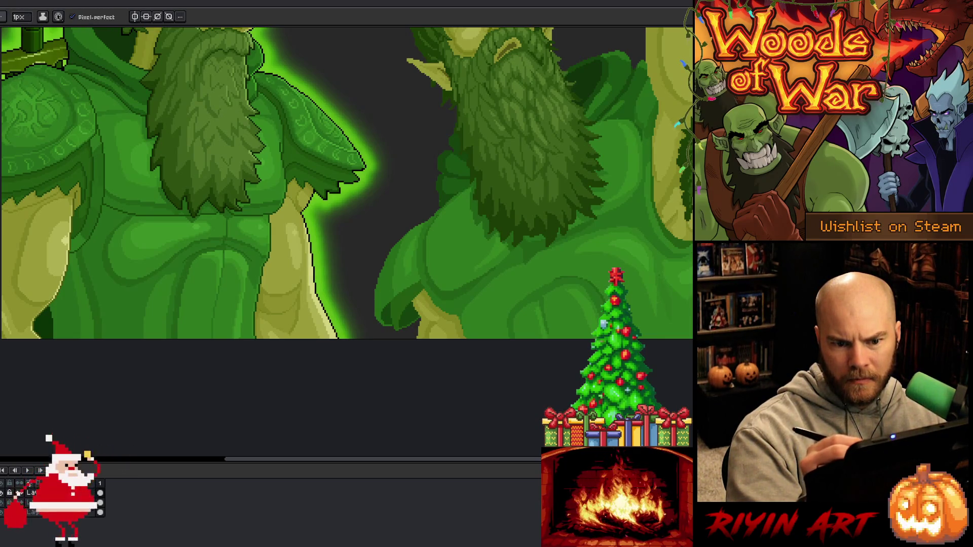
key(g)
key(b)
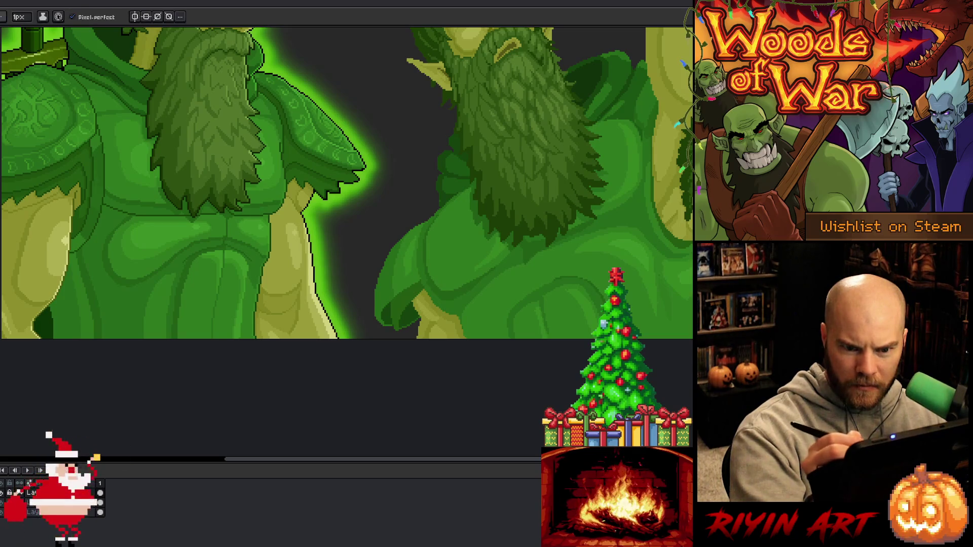
key(g)
scroll(346, 243, up, 3)
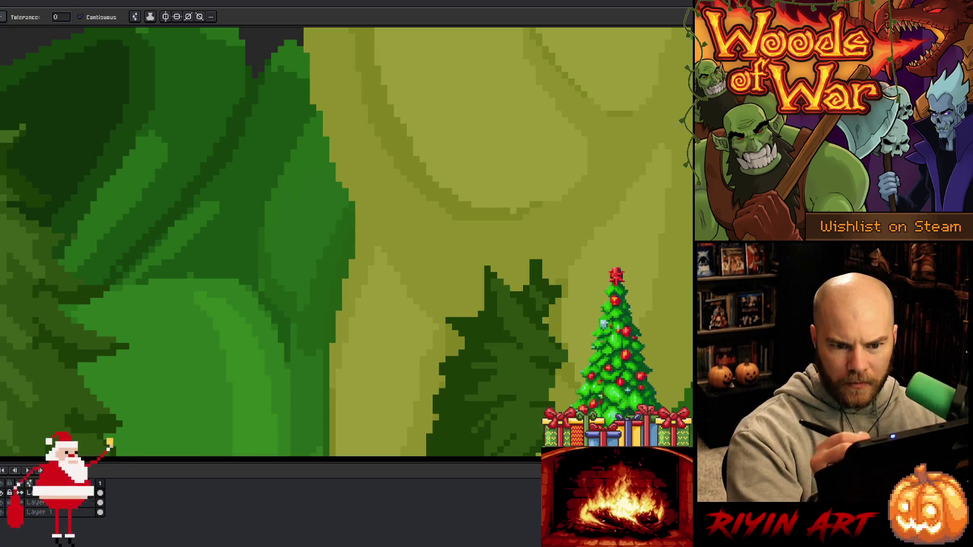
key(b)
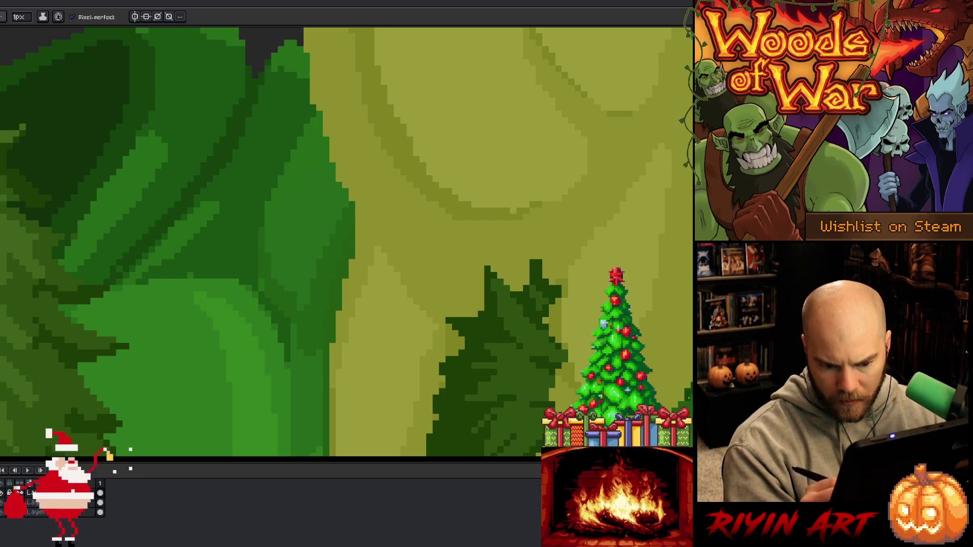
scroll(684, 263, down, 5)
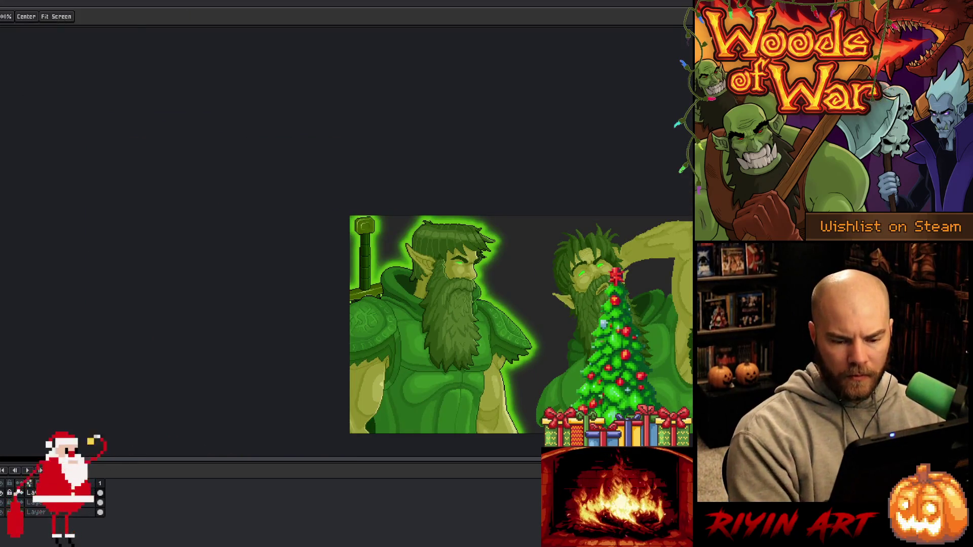
- Eyedrop a dark green and draw a short vertical stroke on the right druid's armpit, then zoom in
drag(671, 400, 598, 257)
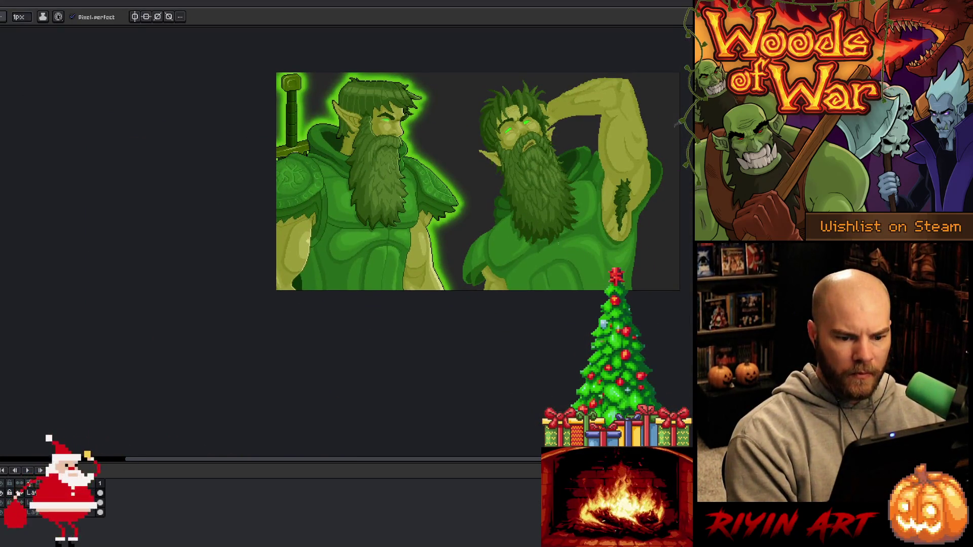
scroll(563, 242, up, 1)
key(alt)
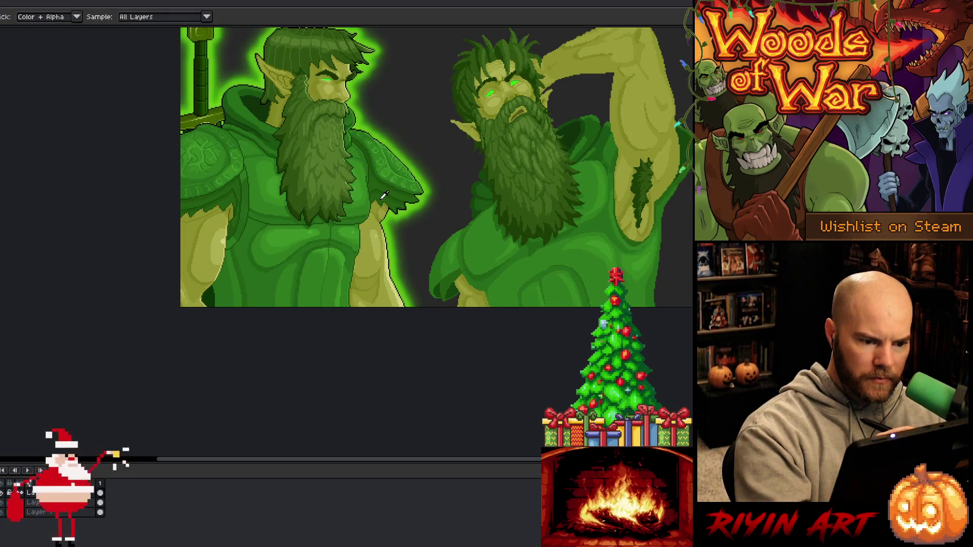
alt+click(384, 195)
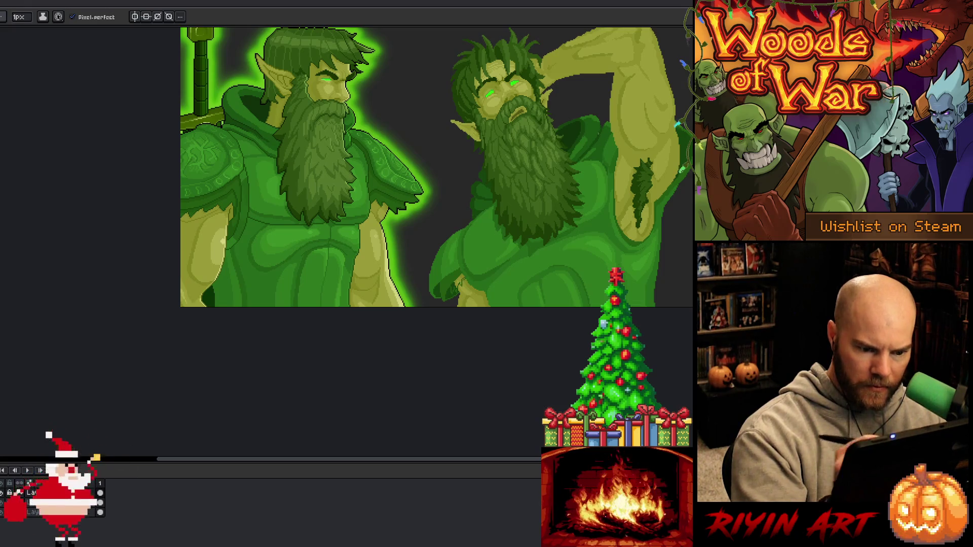
drag(618, 161, 621, 175)
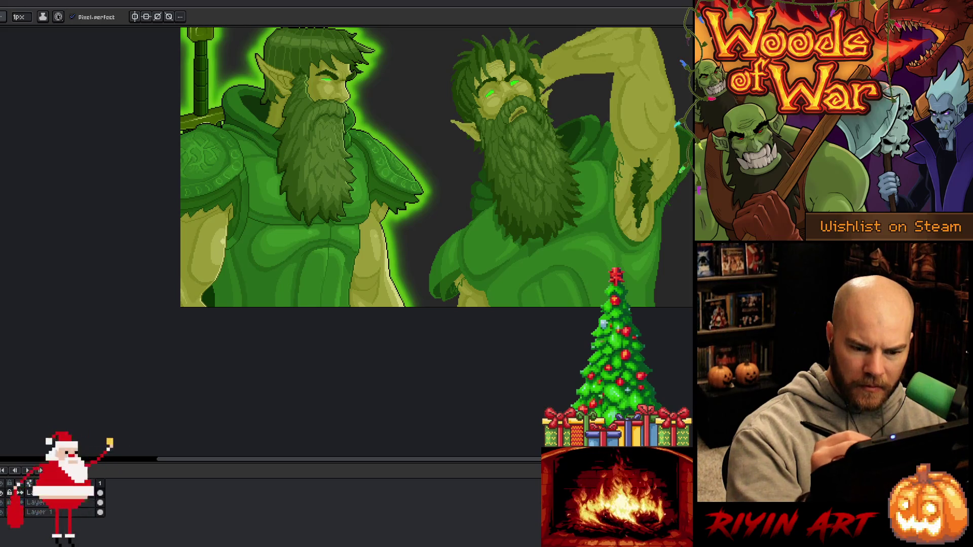
scroll(456, 304, up, 2)
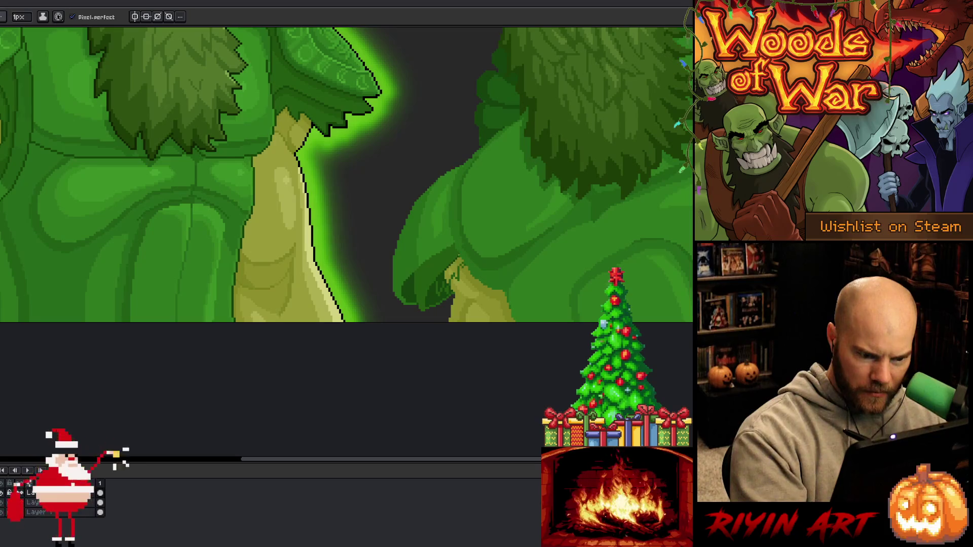
- Sample greens and touch up the right druid's tucked hand where it meets his robe fold
alt+click(458, 259)
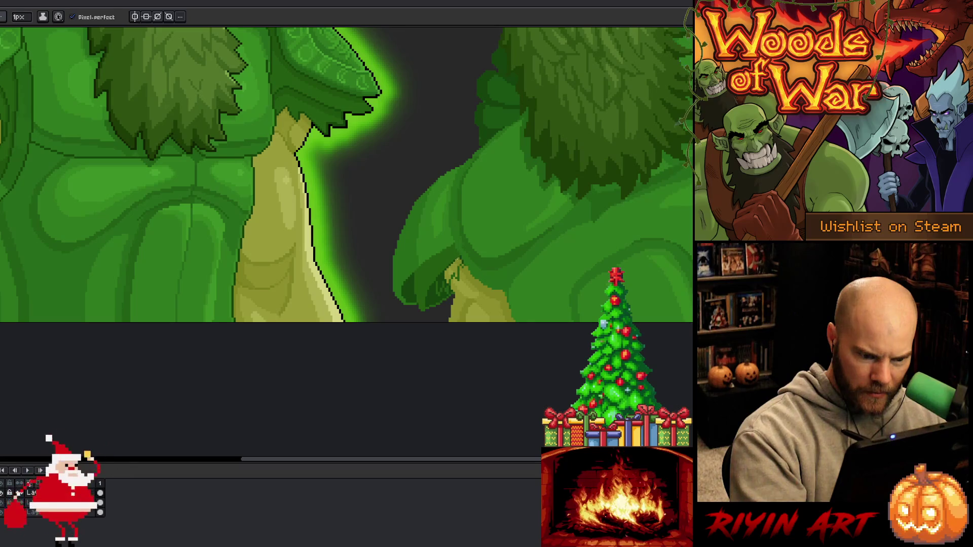
alt+click(440, 285)
key(g)
alt+click(451, 265)
key(b)
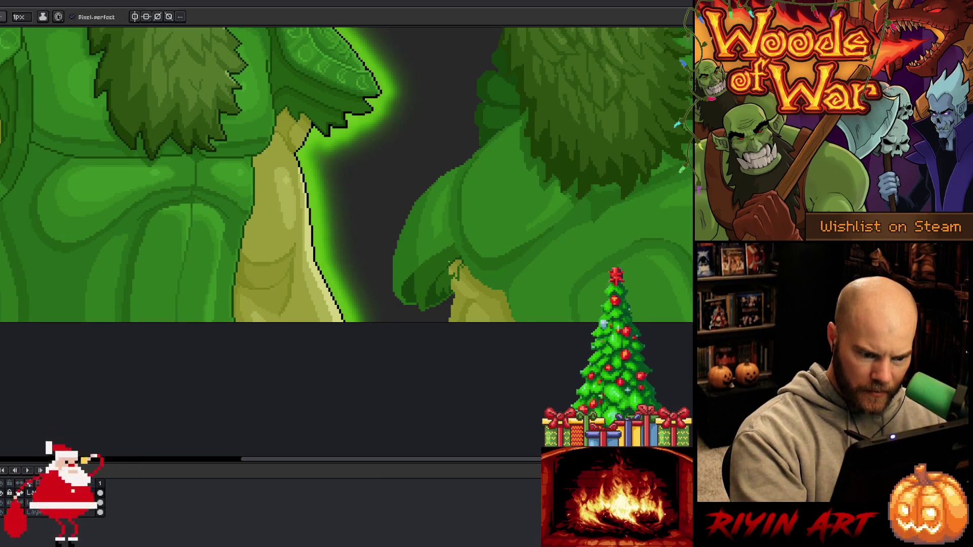
key(g)
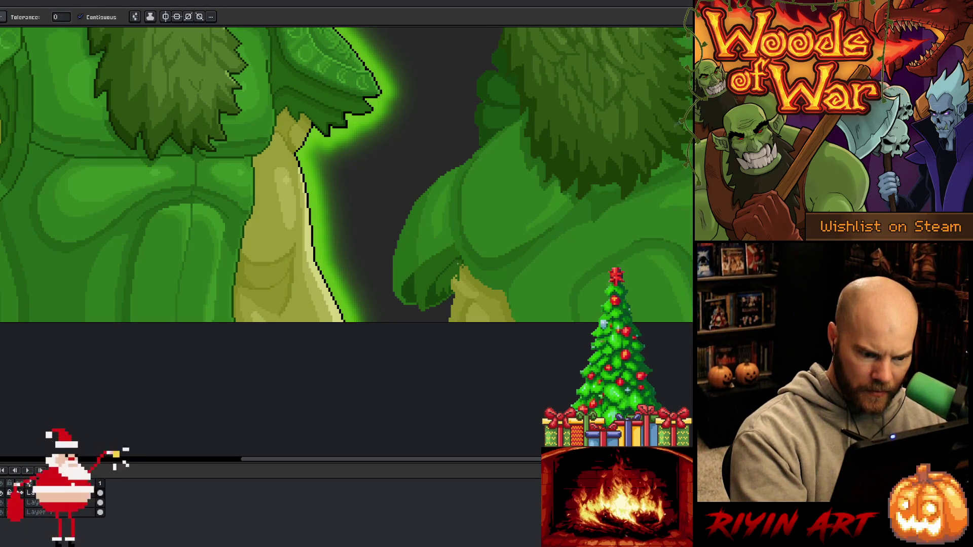
key(b)
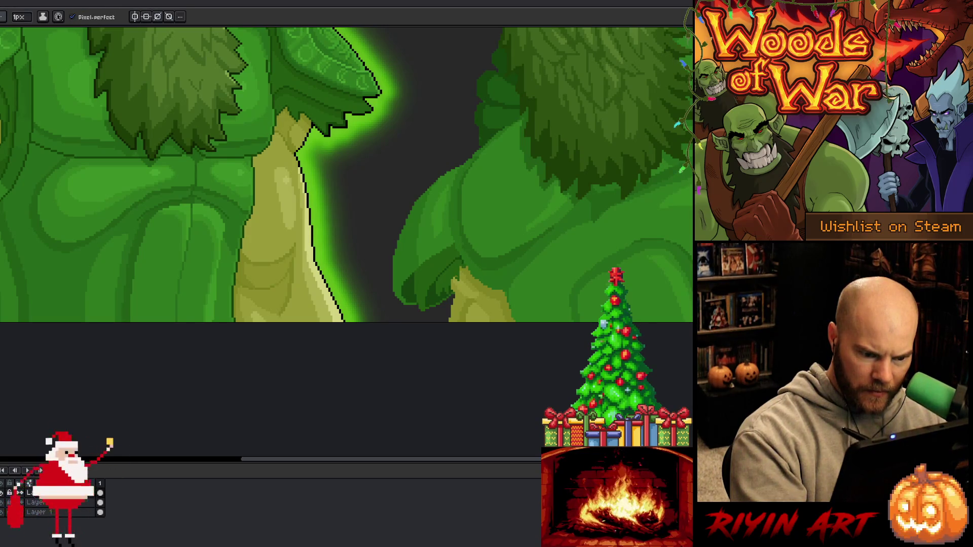
- Zoom out to see both druids' beards and chests
scroll(408, 316, down, 3)
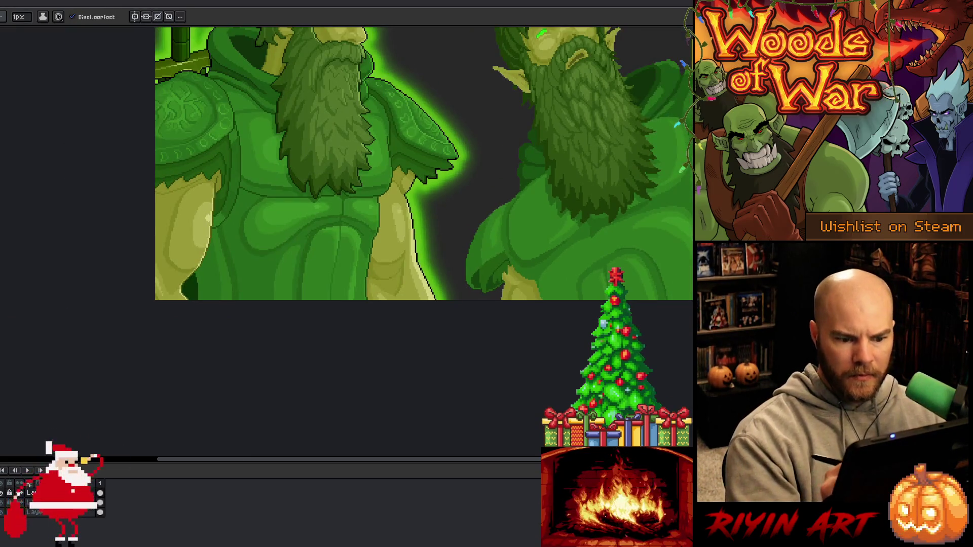
scroll(408, 317, up, 2)
key(b)
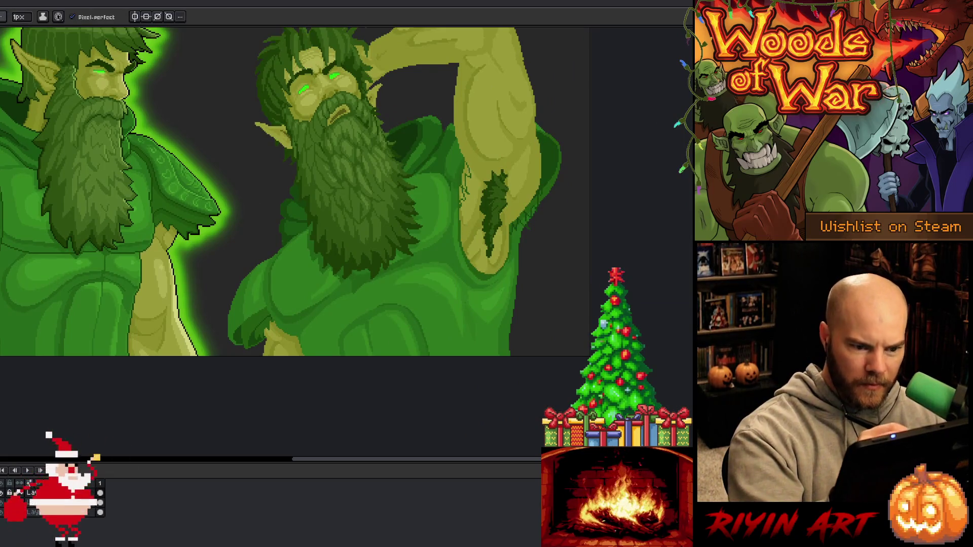
- Alternate between Pencil, Eyedropper and Paint Bucket while preparing colours for the right druid's shoulder
key(g)
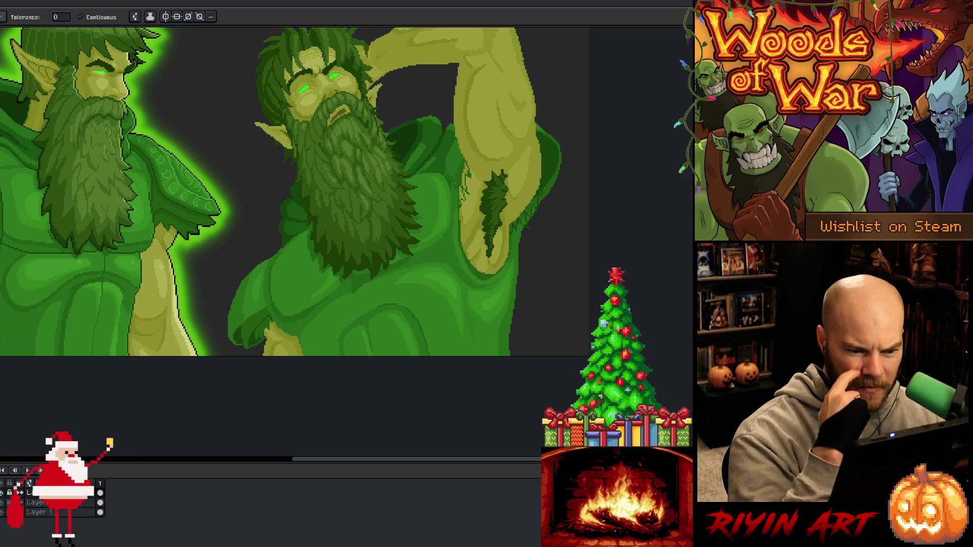
key(i)
key(b)
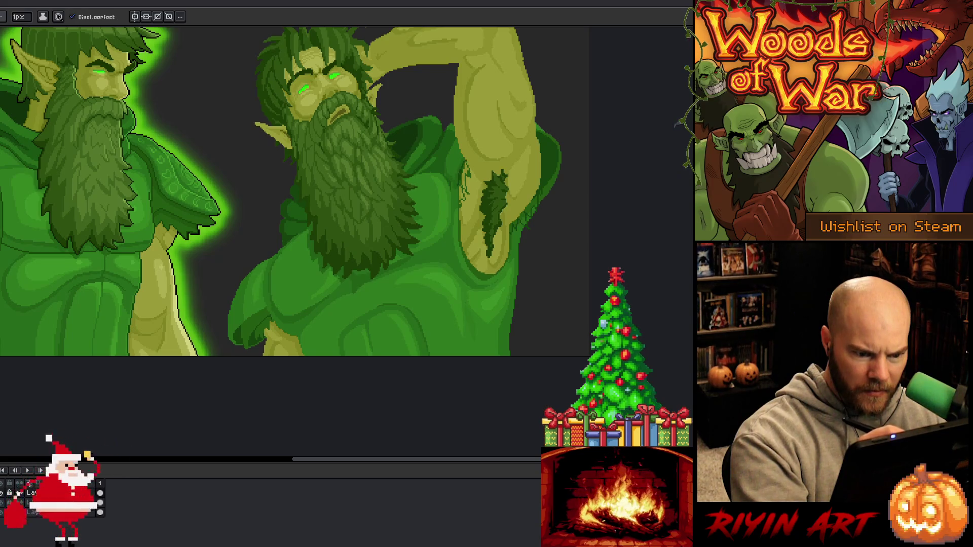
key(i)
key(b)
key(g)
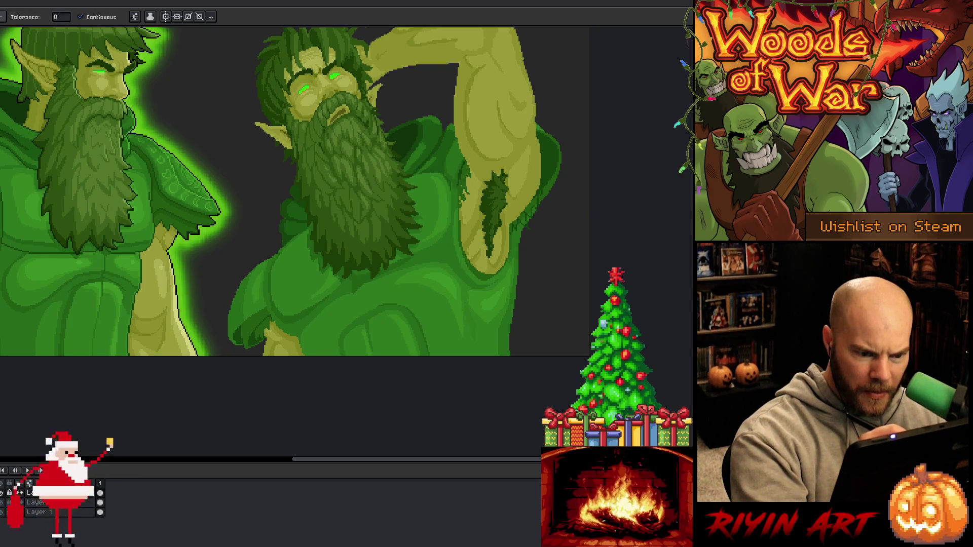
key(b)
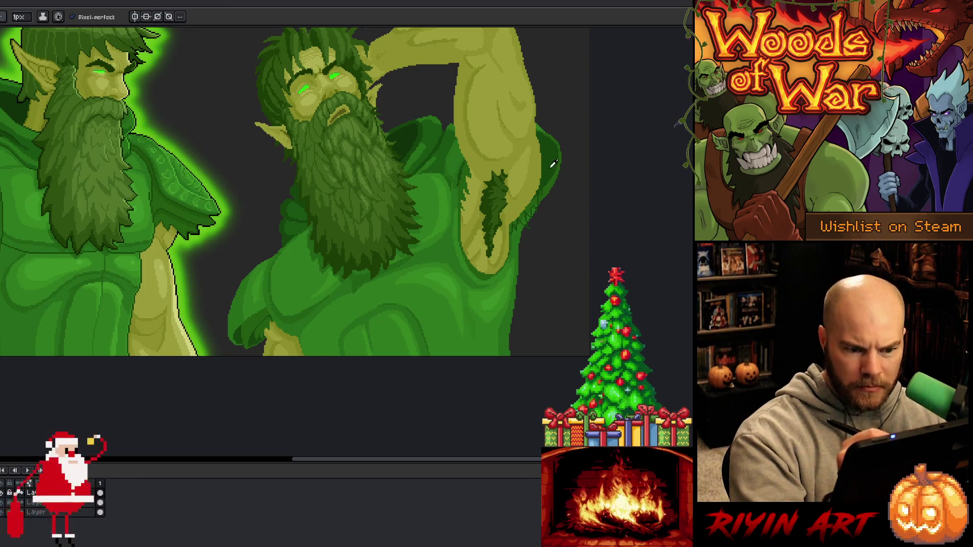
key(g)
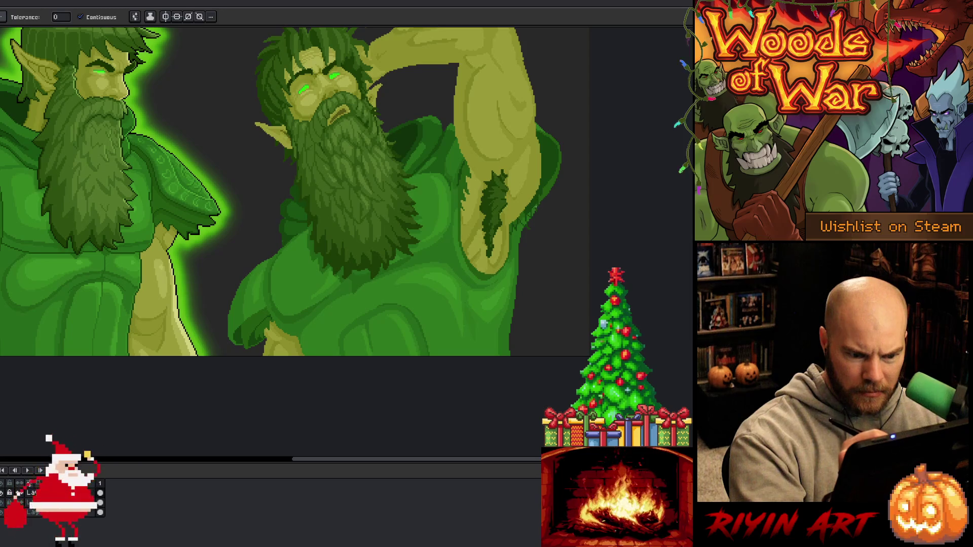
key(b)
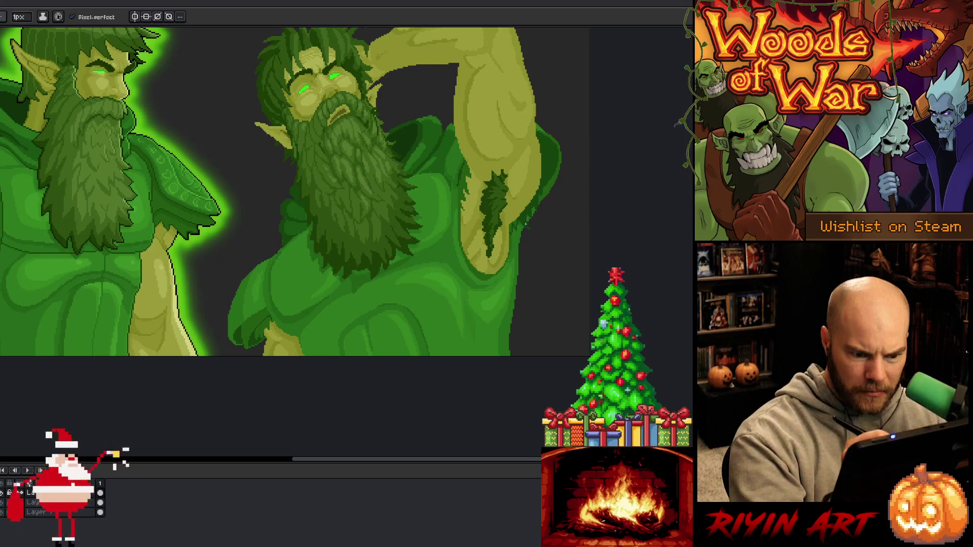
key(g)
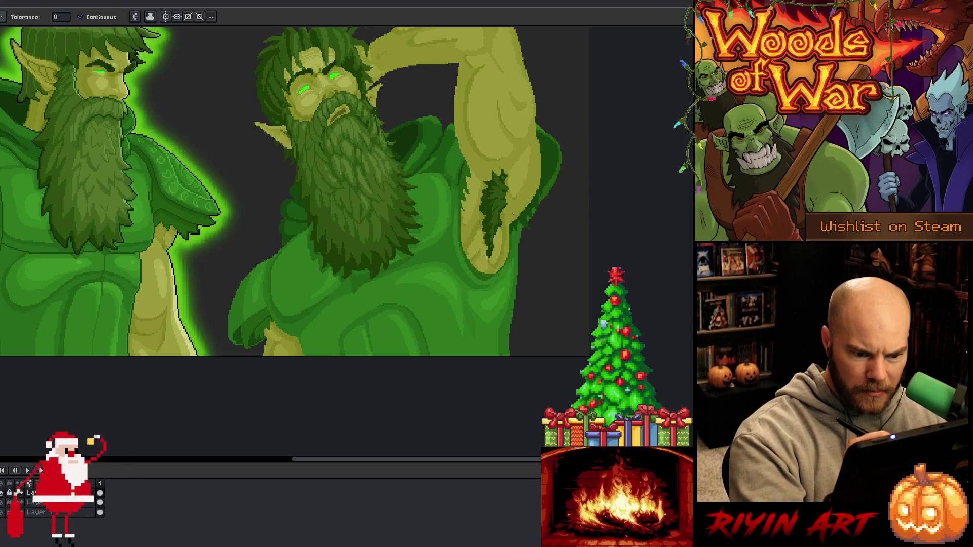
key(b)
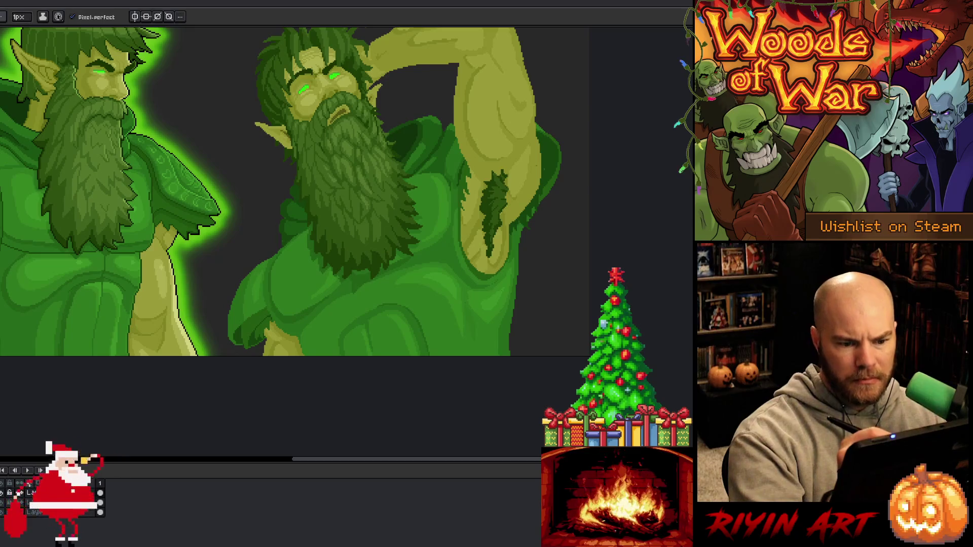
- Fill the right druid's shoulder with a brighter green, then undo the fill
alt+click(491, 157)
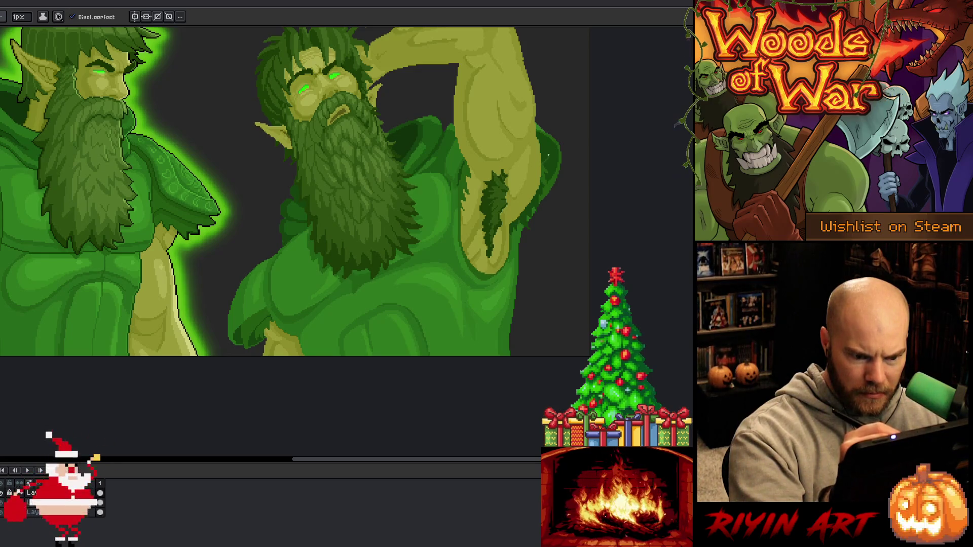
key(g)
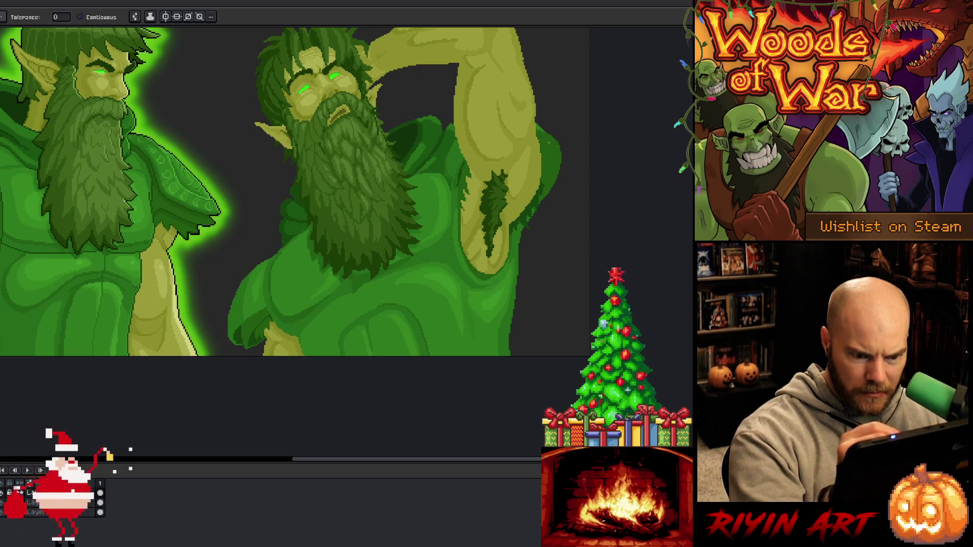
click(544, 157)
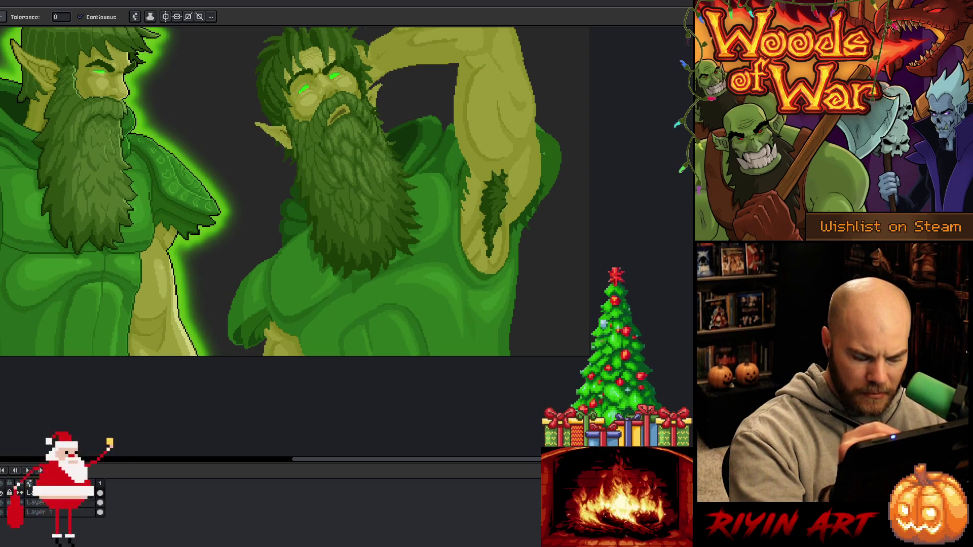
key(ctrl+z)
key(b)
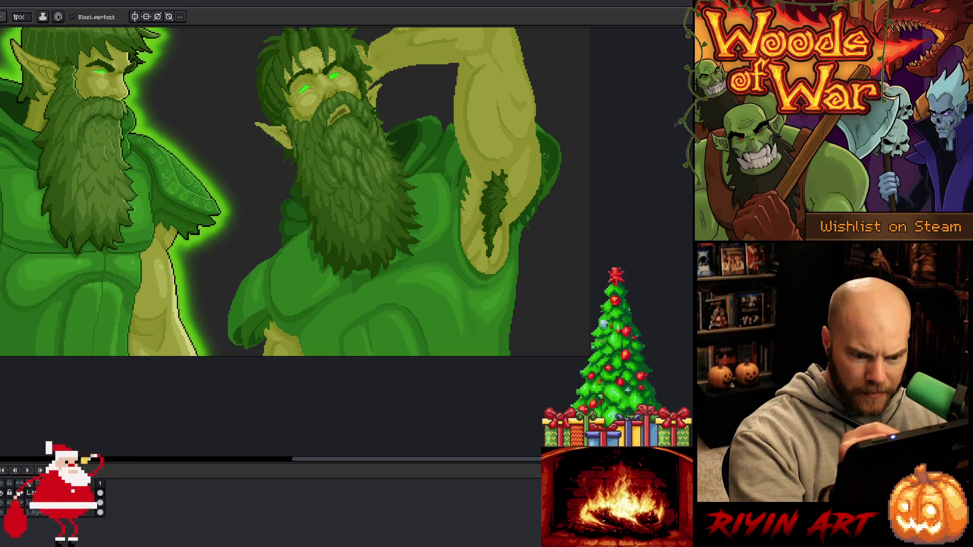
- Sample a colour near the right druid's arm and fit the whole two-druid scene in the window
key(g)
key(b)
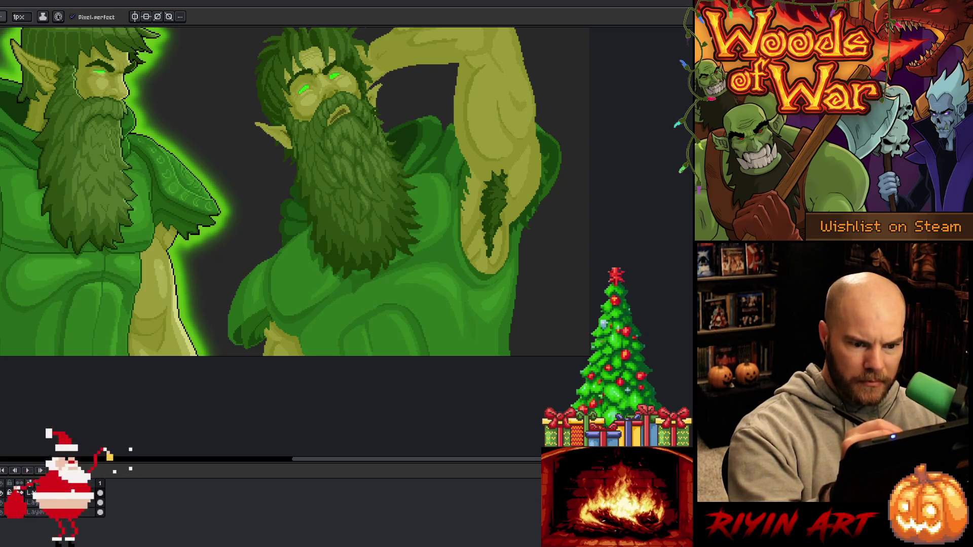
alt+click(536, 119)
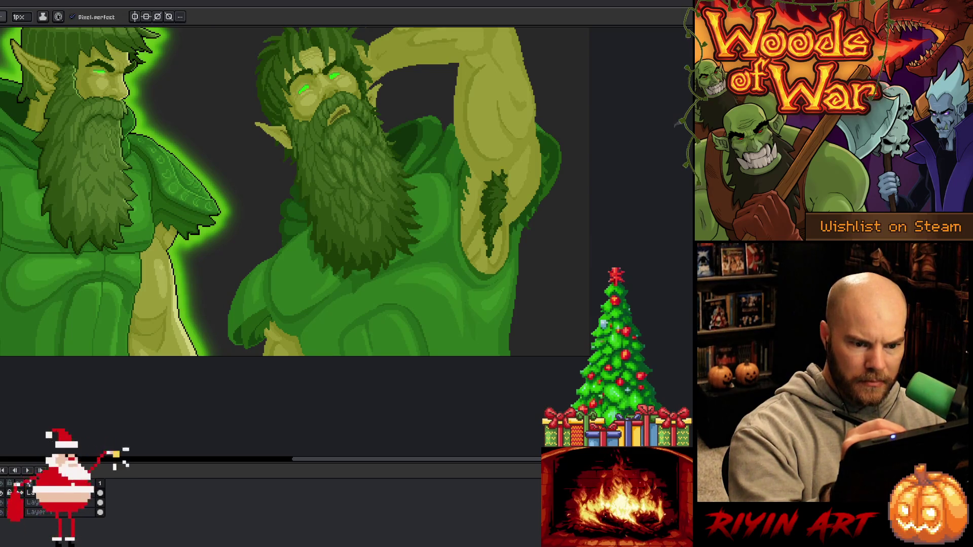
key(minus)
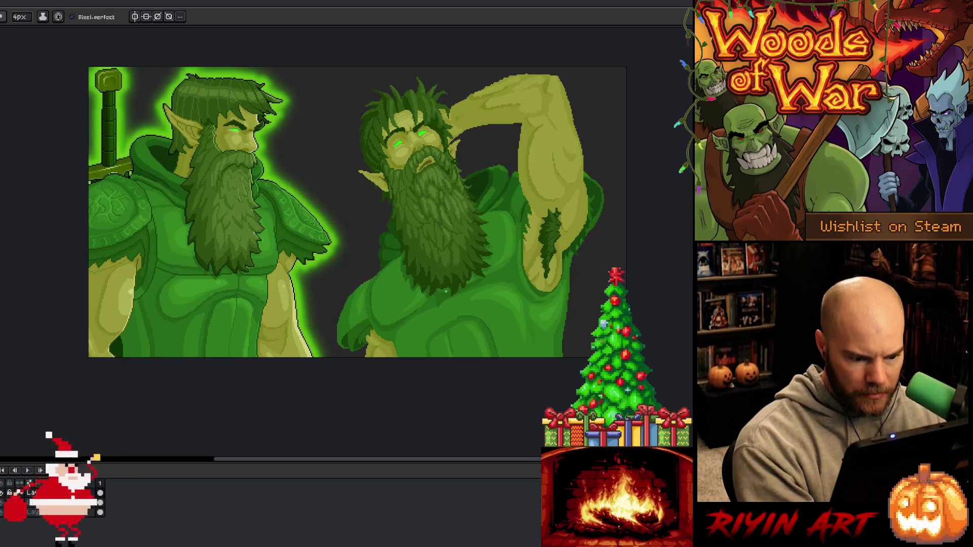
key(w)
click(399, 346)
key(b)
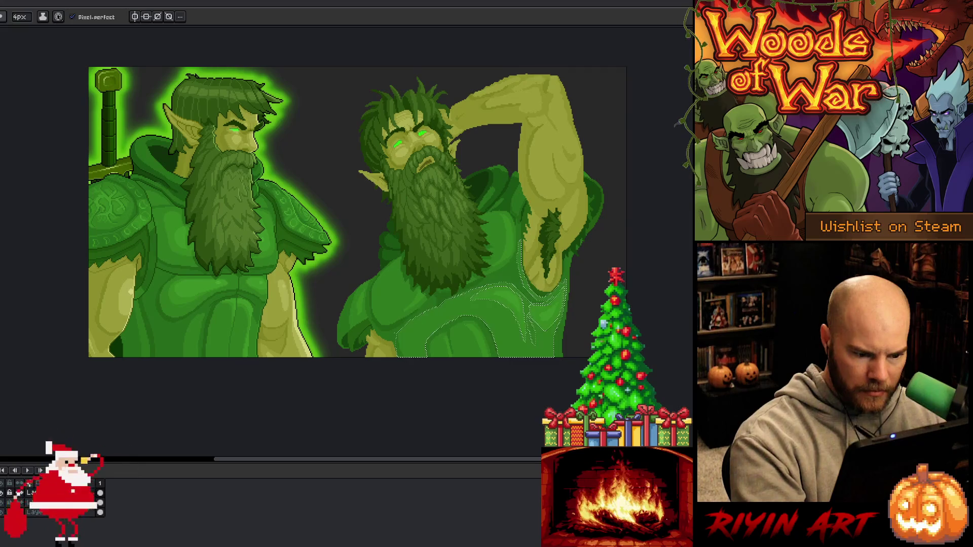
key(i)
key(b)
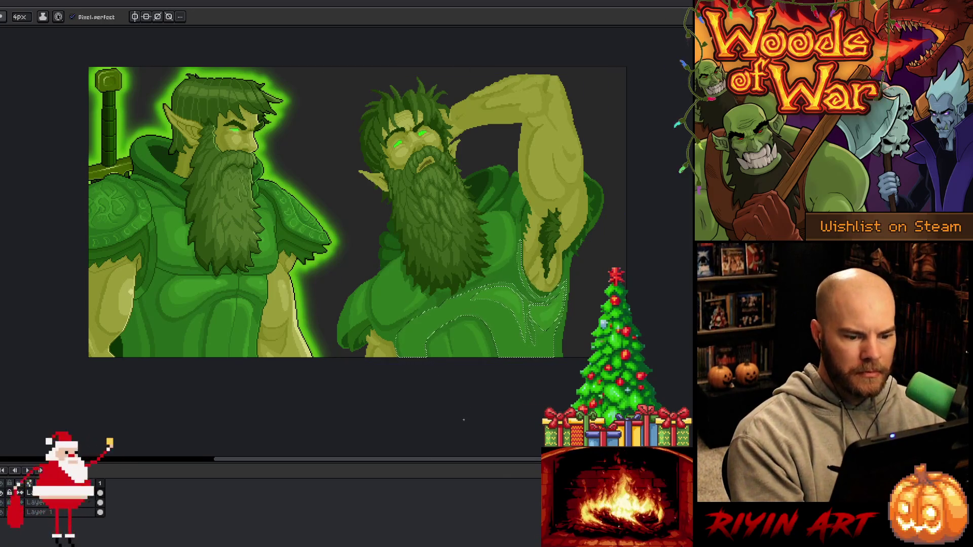
key(ctrl+d)
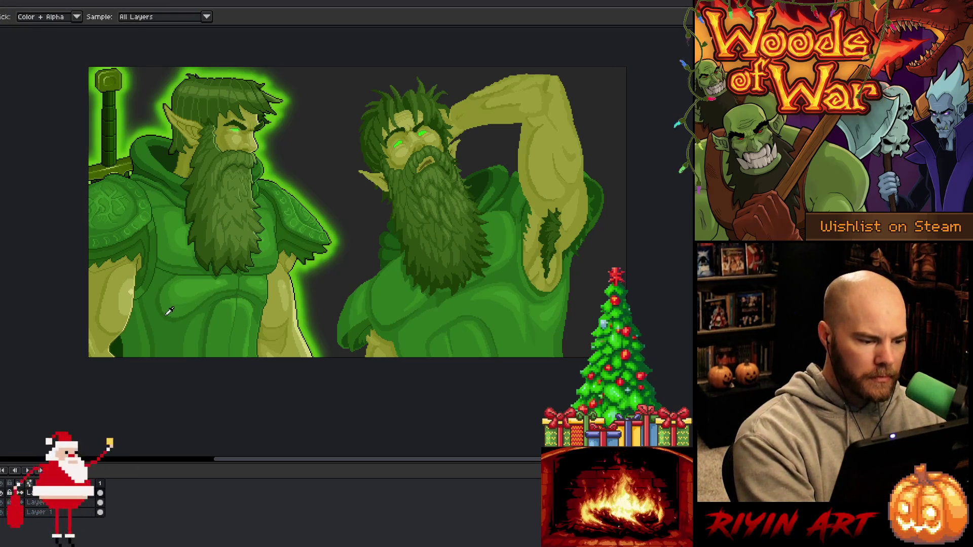
key(m)
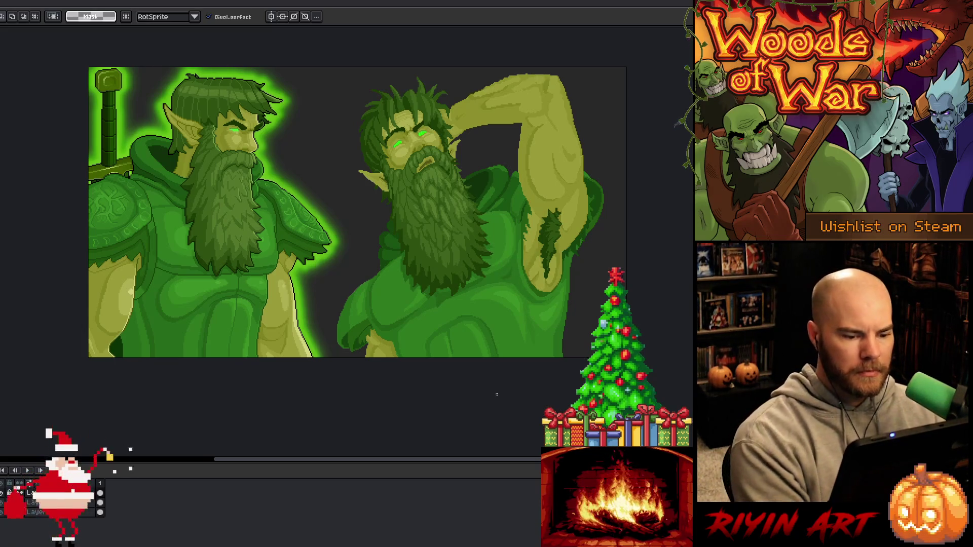
- Try a Magic Wand selection on the right druid's hand, then drop it
right_click(352, 242)
key(Escape)
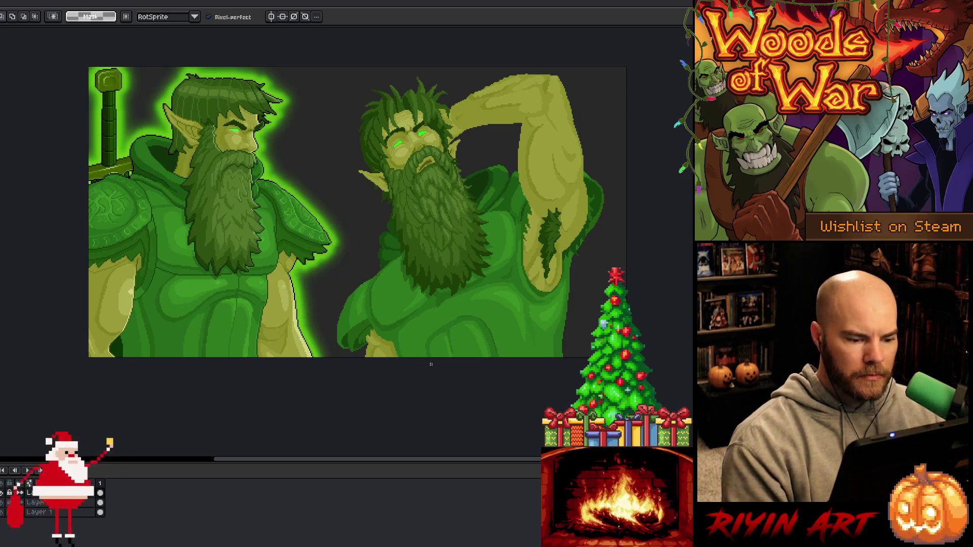
key(w)
click(385, 319)
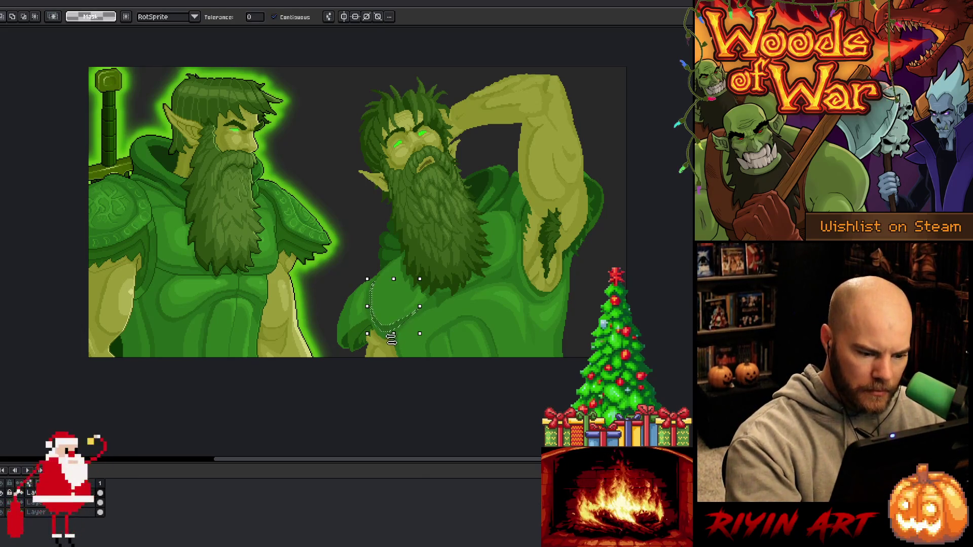
key(ctrl+d)
key(v)
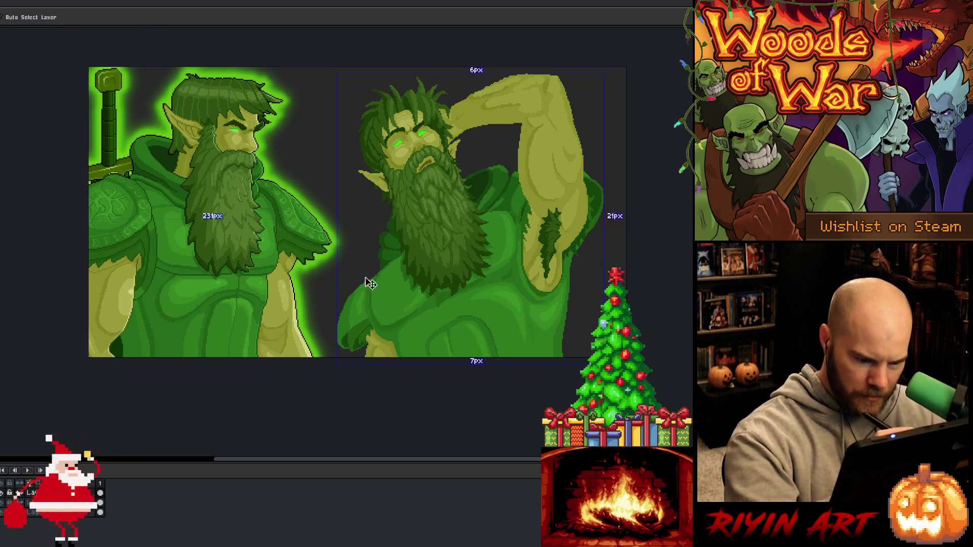
key(b)
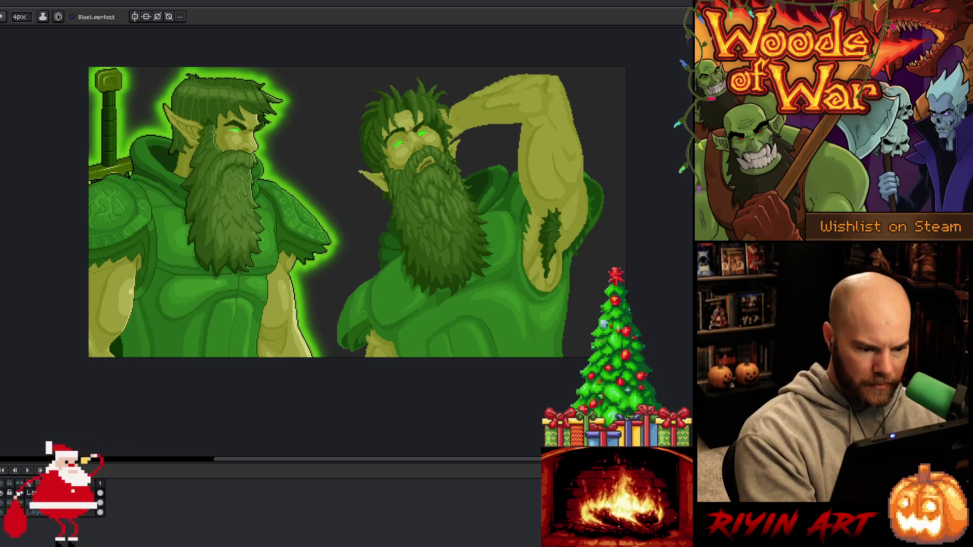
- With a 1px brush, lasso the right druid's hand and shift it into a cleaner shape
key(minus)
key(minus)
key(minus)
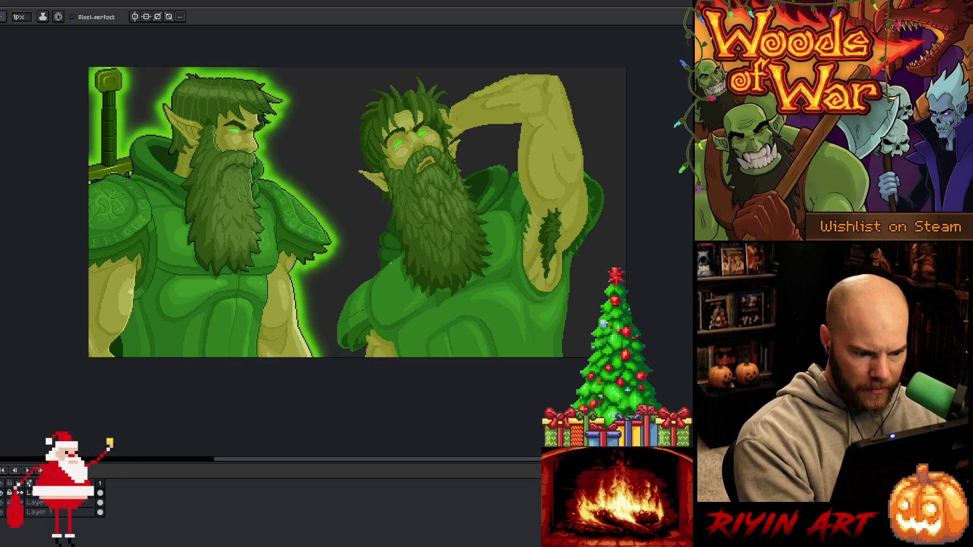
key(m)
mouse_move(367, 275)
mouse_down()
mouse_move(337, 326)
mouse_move(333, 300)
mouse_up()
click(354, 314)
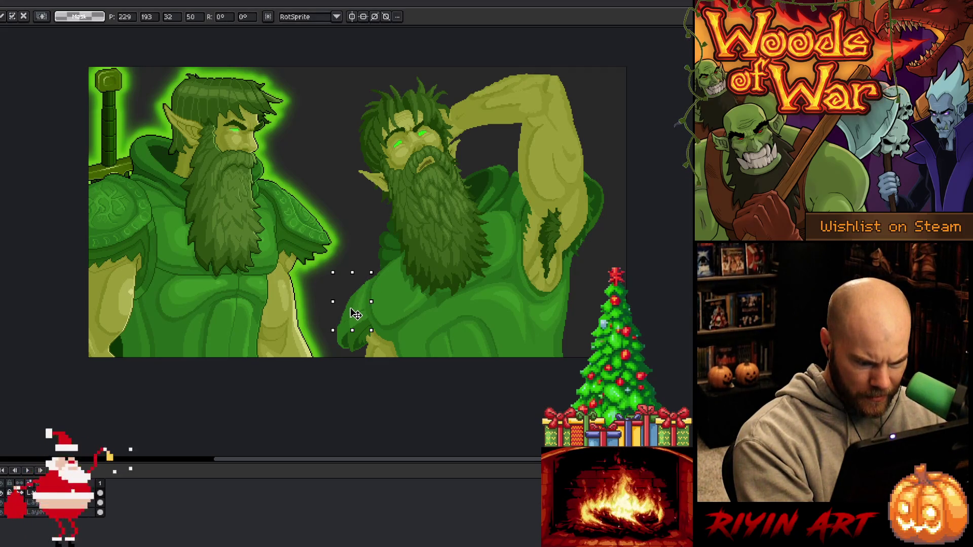
key(ctrl+d)
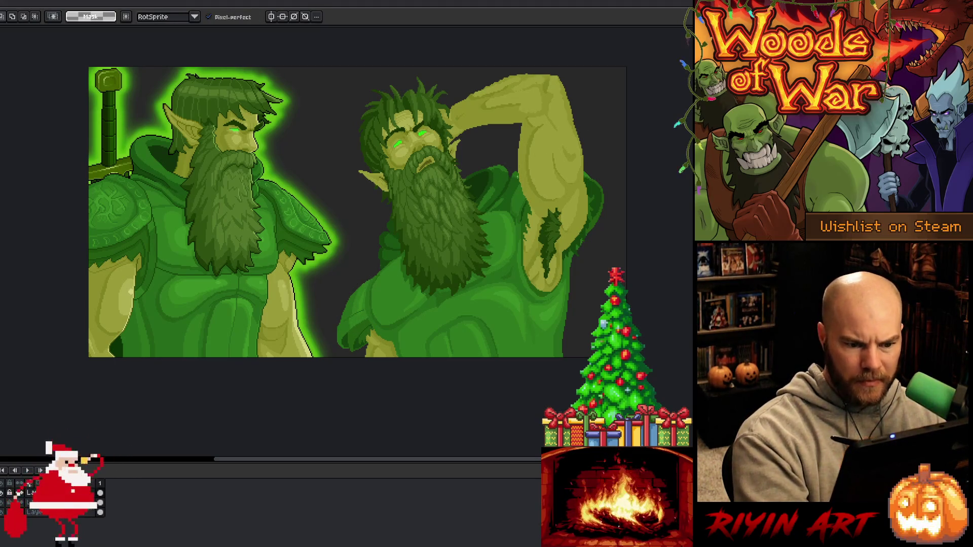
- Pick robe colours and add green pixel touch-ups where the hand meets the lower-left robe edge, erasing strays
key(b)
alt+click(517, 217)
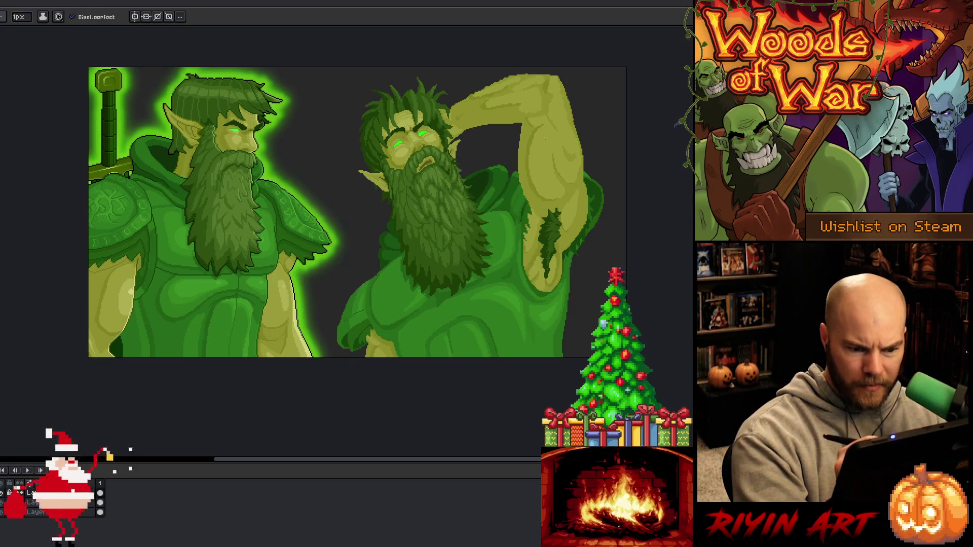
alt+click(535, 180)
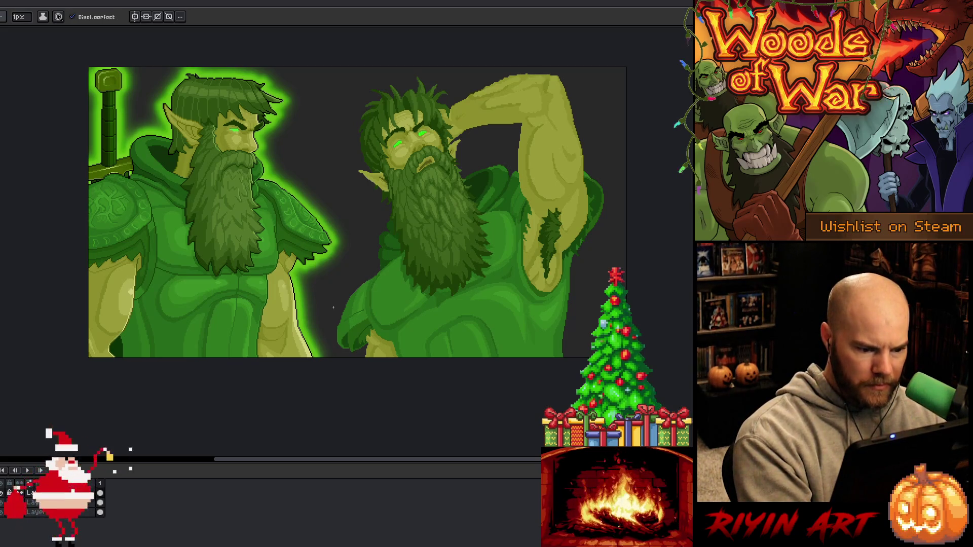
alt+click(126, 201)
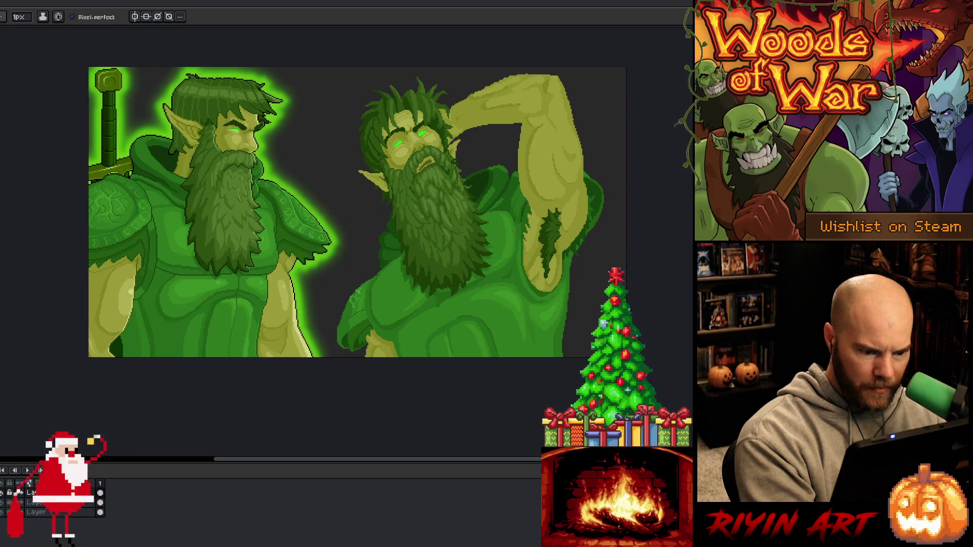
key(b)
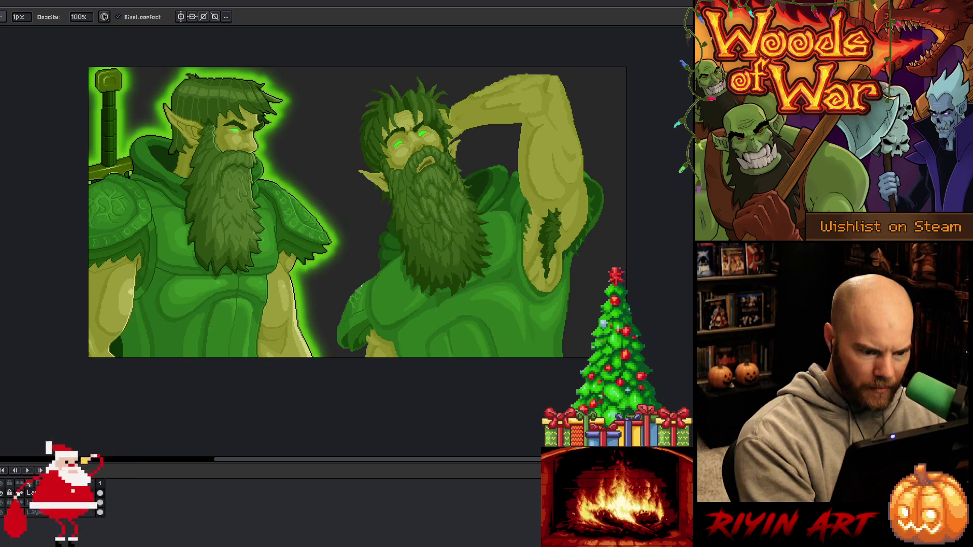
key(e)
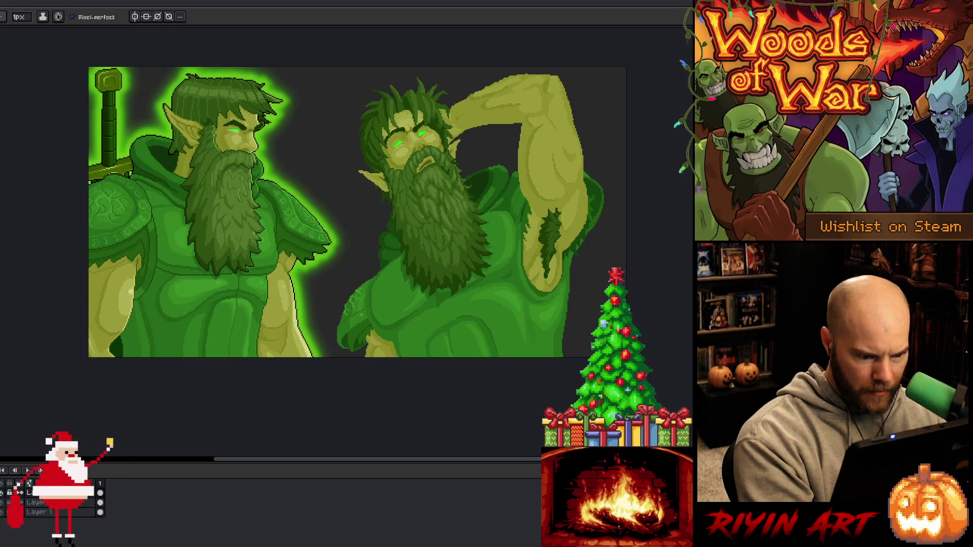
key(alt)
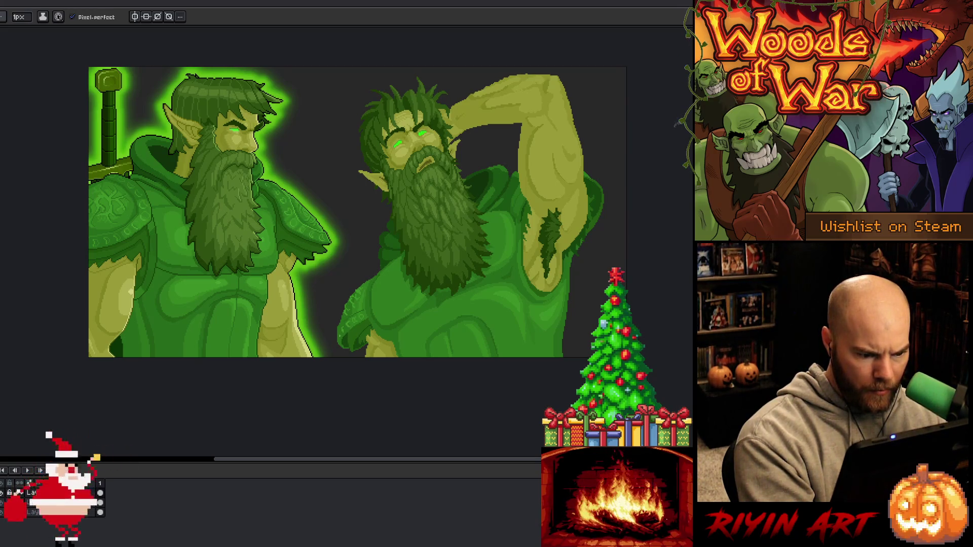
- Add more single-pixel green pattern touches along the lower-left sleeve, erasing stray pixels
alt+click(336, 333)
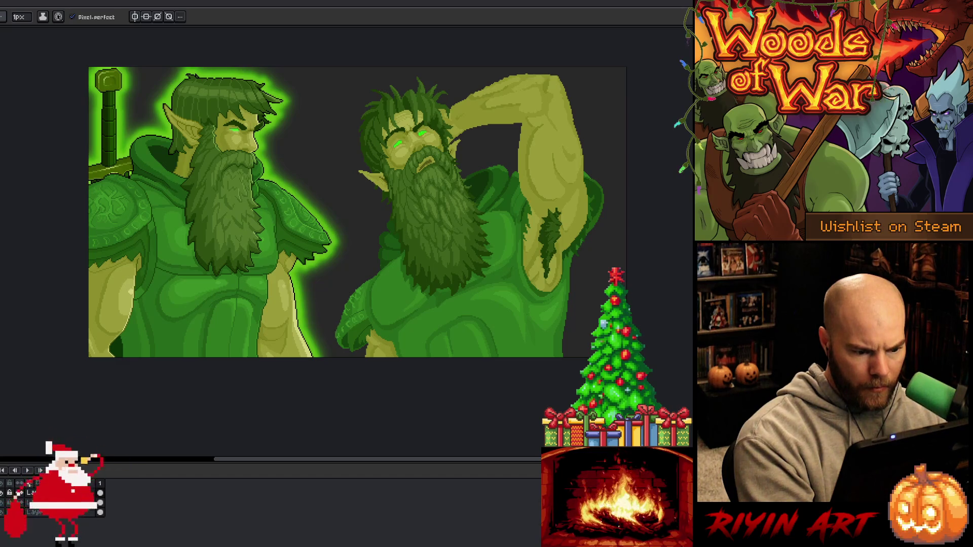
key(b)
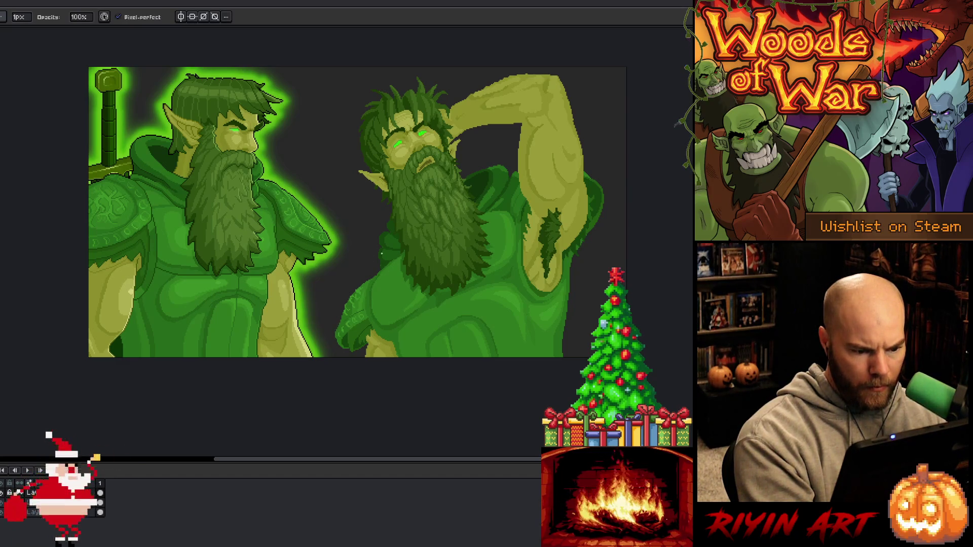
key(e)
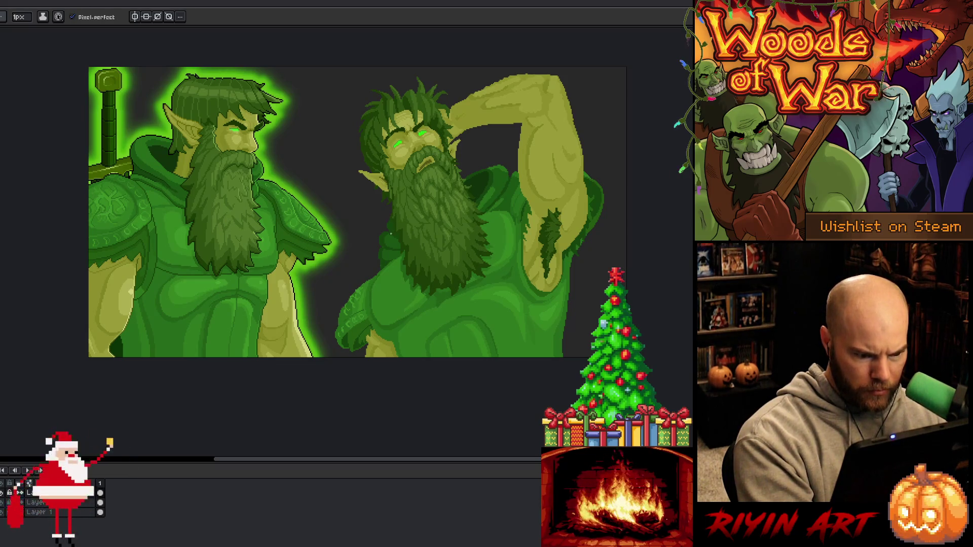
key(b)
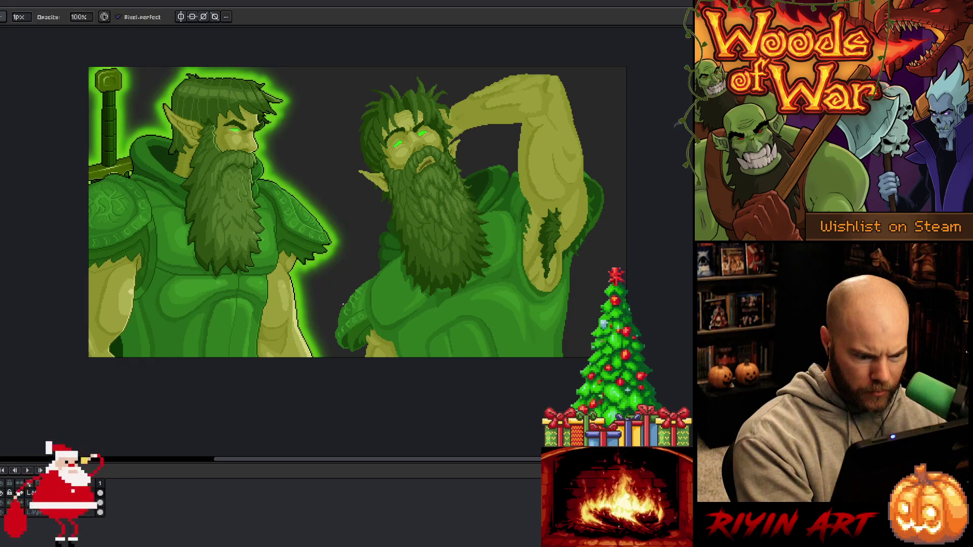
key(e)
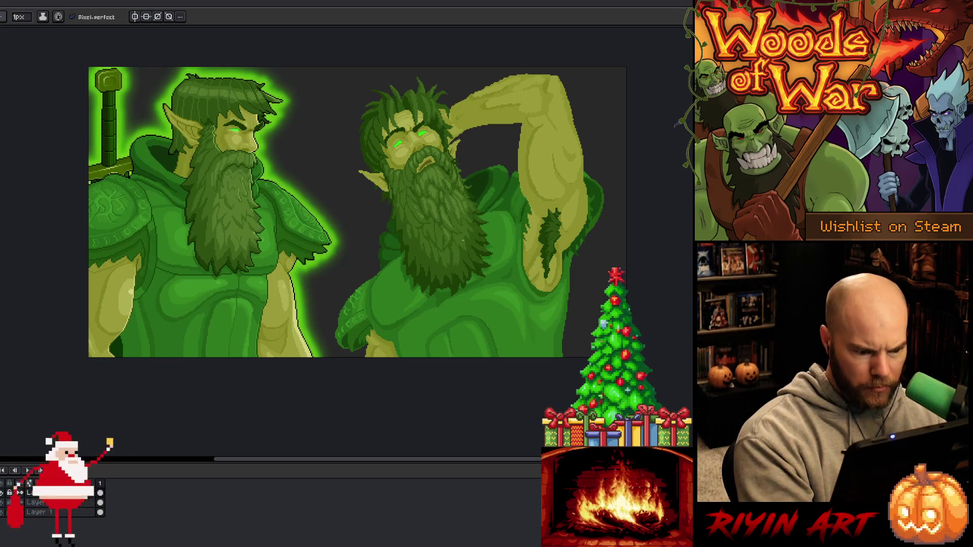
key(i)
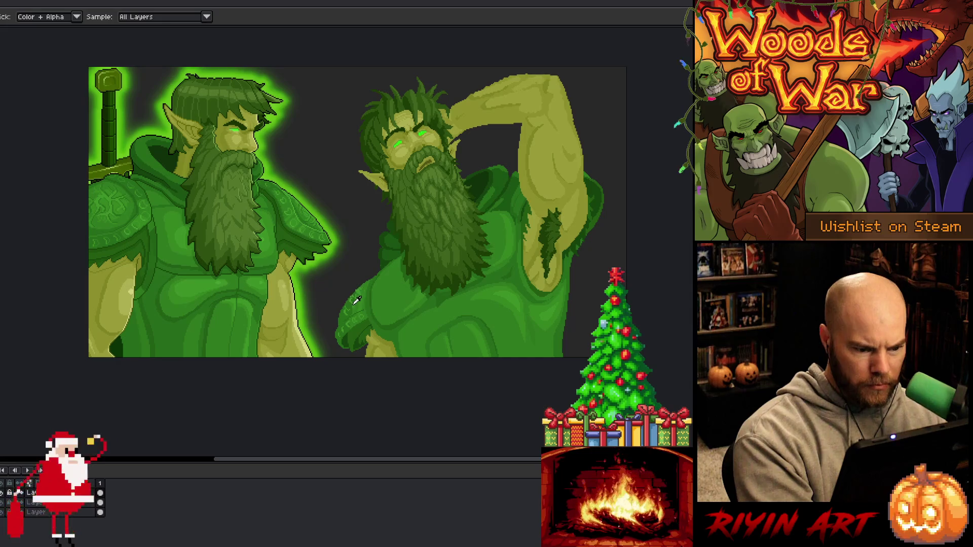
key(b)
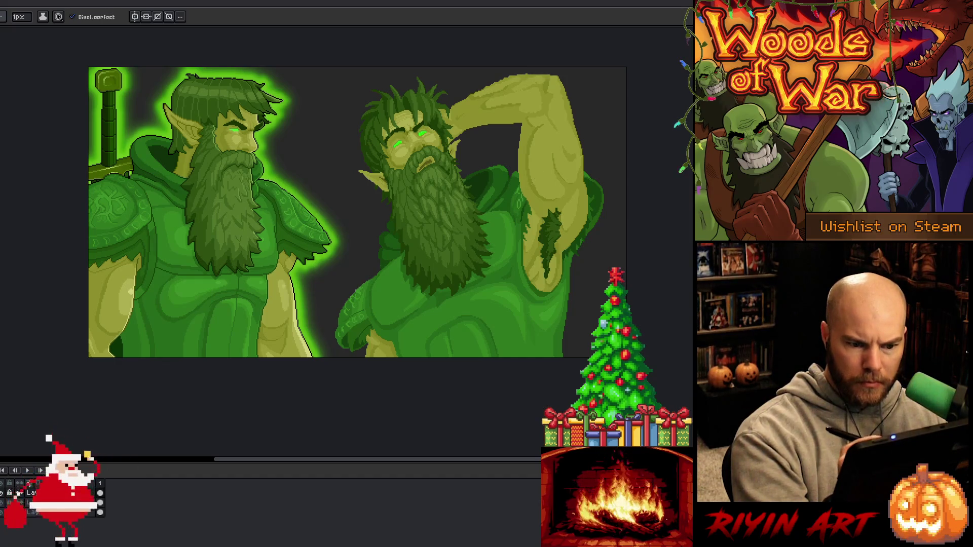
- Sample robe colours while zooming in on the right druid's raised arm
key(alt)
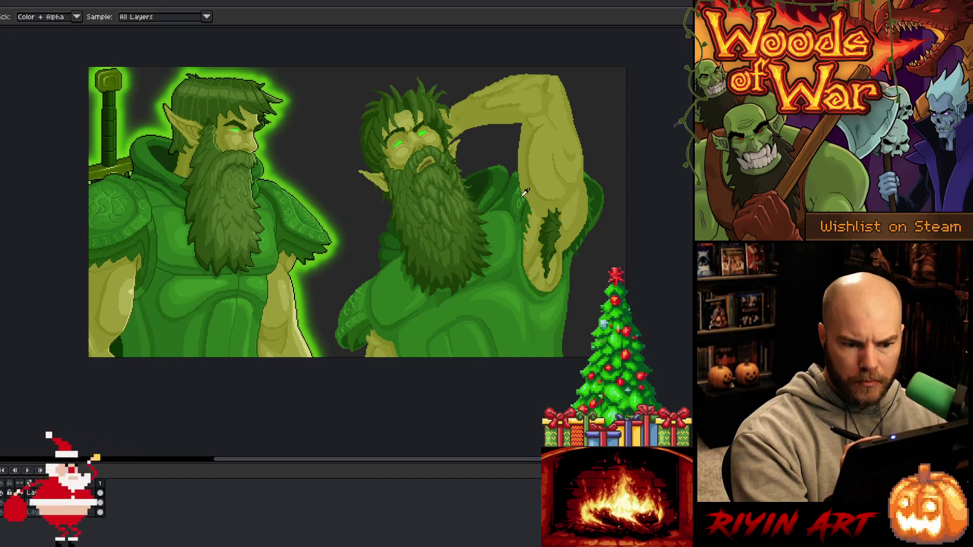
key(alt)
scroll(545, 204, up, 5)
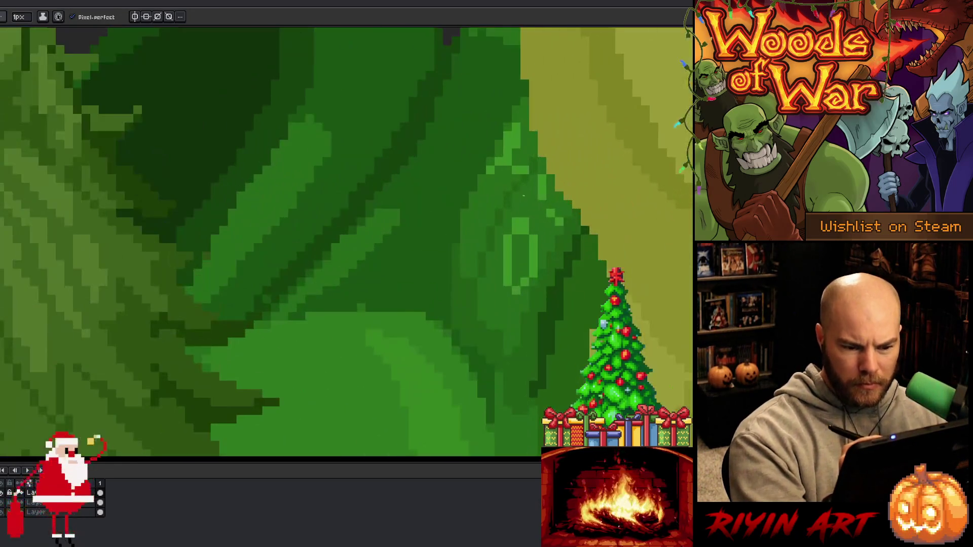
key(alt)
key(alt)
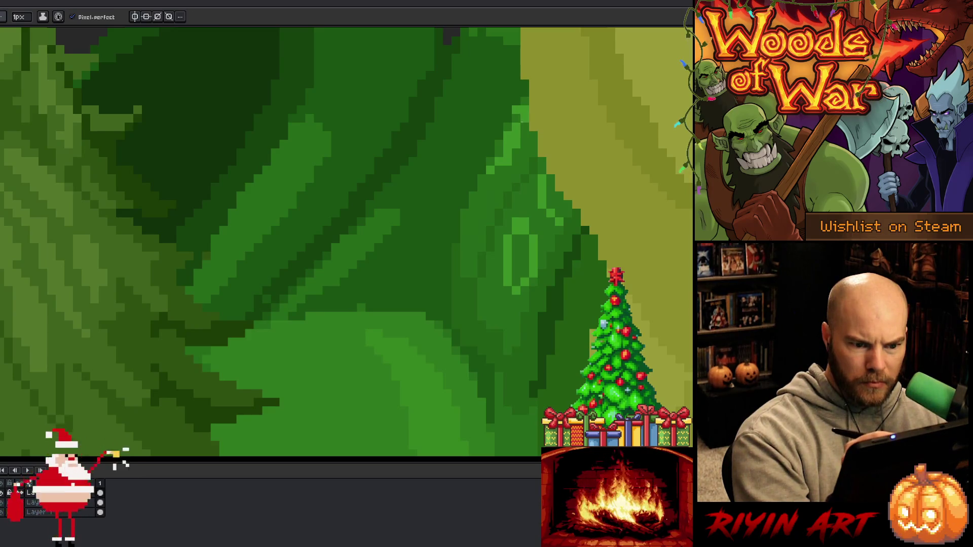
scroll(534, 204, down, 5)
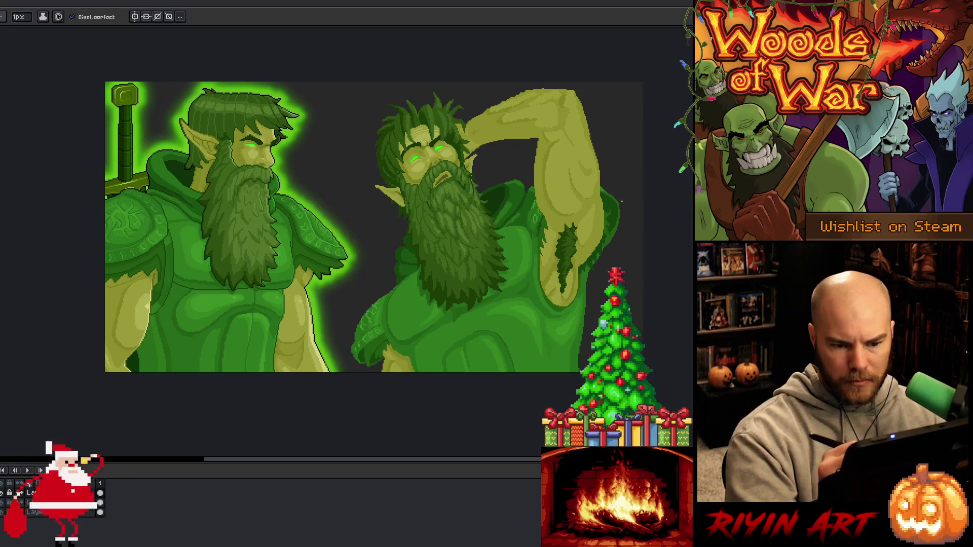
- Lasso the edge where the raised arm meets the robe and nudge it into place
key(m)
mouse_move(624, 197)
mouse_down()
mouse_move(622, 237)
mouse_move(611, 205)
mouse_move(619, 184)
mouse_up()
scroll(583, 231, up, 3)
drag(578, 241, 565, 252)
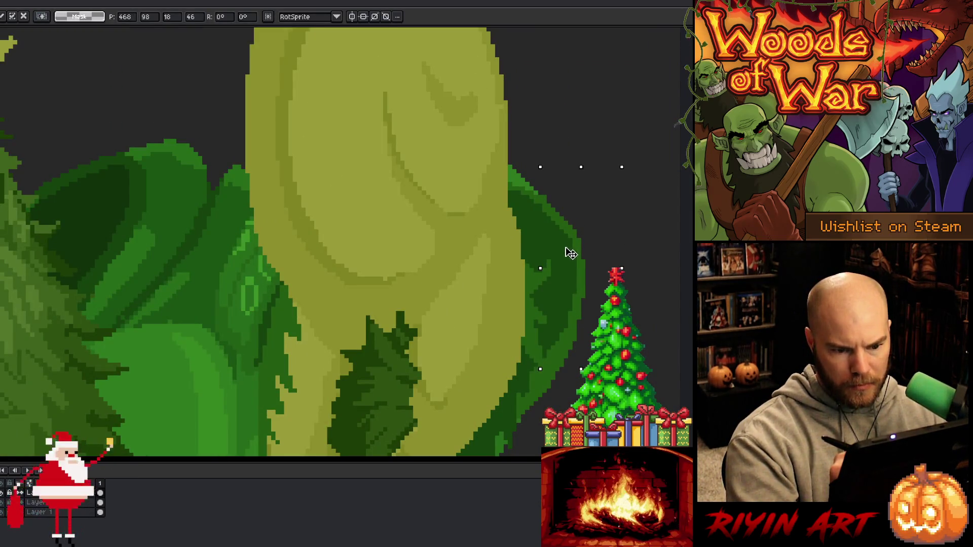
key(b)
key(e)
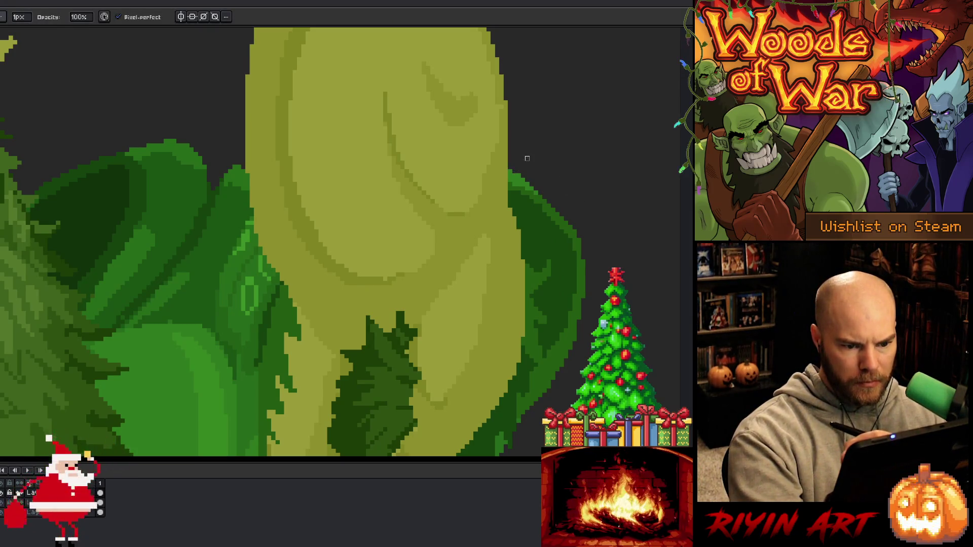
scroll(570, 189, down, 3)
scroll(565, 254, up, 3)
key(m)
key(Return)
key(b)
- Erase stray pixels around the adjusted arm edge and zoom back out
key(e)
scroll(570, 188, down, 5)
key(v)
key(e)
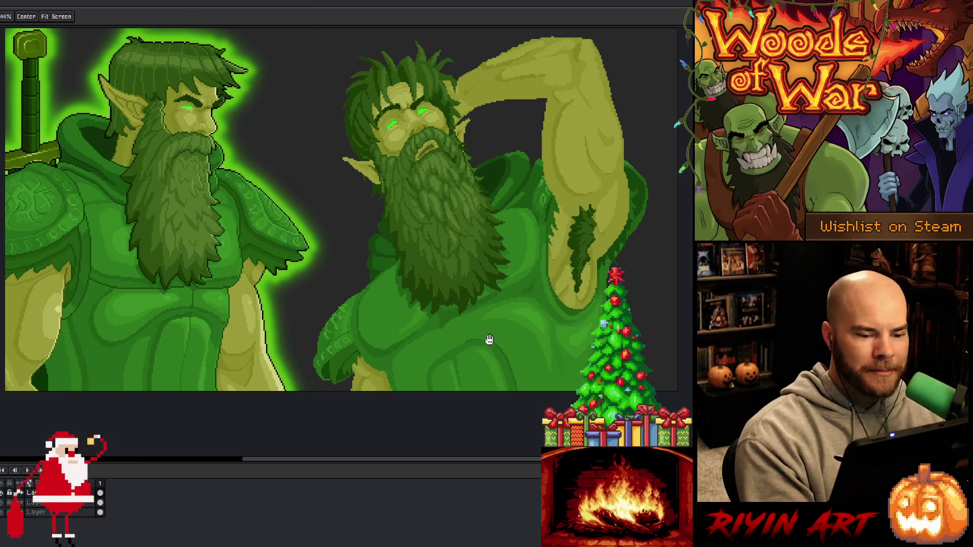
- Reframe both druids on the canvas and sample two colours from the artwork
drag(489, 339, 440, 365)
drag(456, 299, 454, 350)
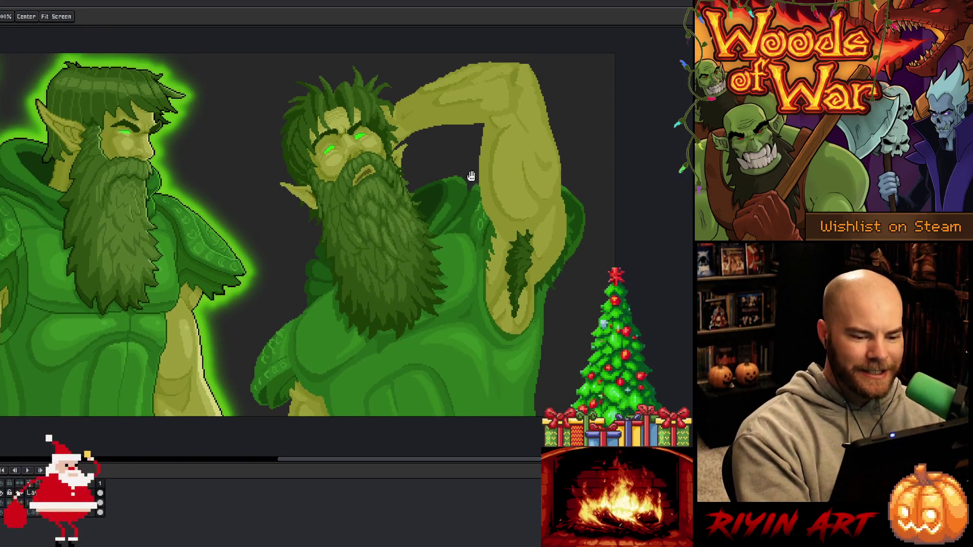
key(b)
alt+click(475, 229)
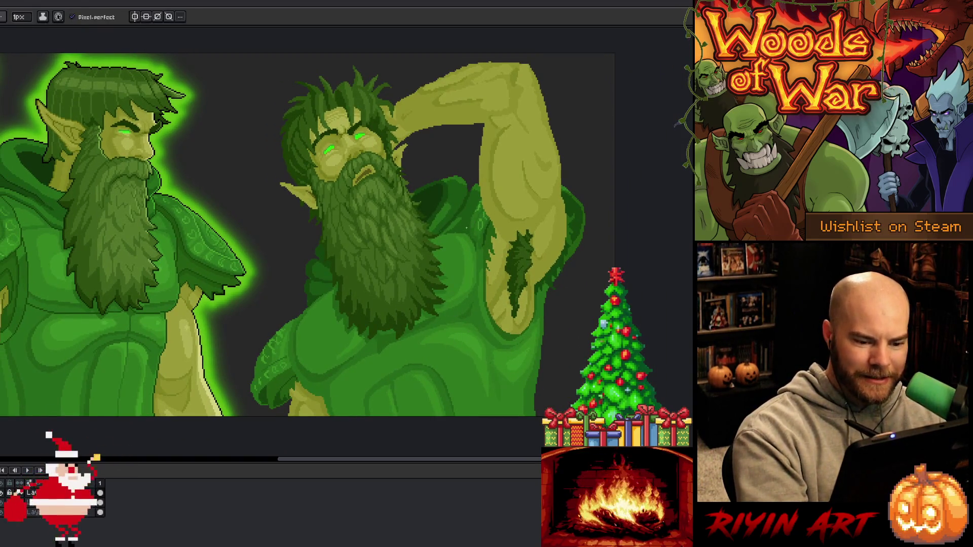
alt+click(446, 225)
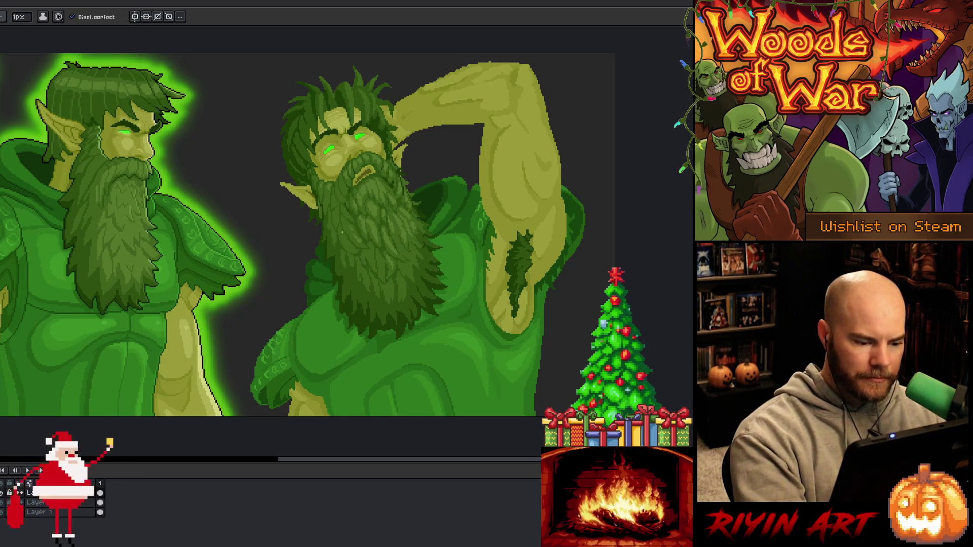
- Lasso a strip of the right druid's robe edge, nudge it one pixel right and down, and apply
key(q)
mouse_move(306, 304)
mouse_down()
mouse_move(319, 392)
mouse_move(302, 387)
mouse_move(287, 340)
mouse_move(306, 303)
mouse_up()
click(313, 379)
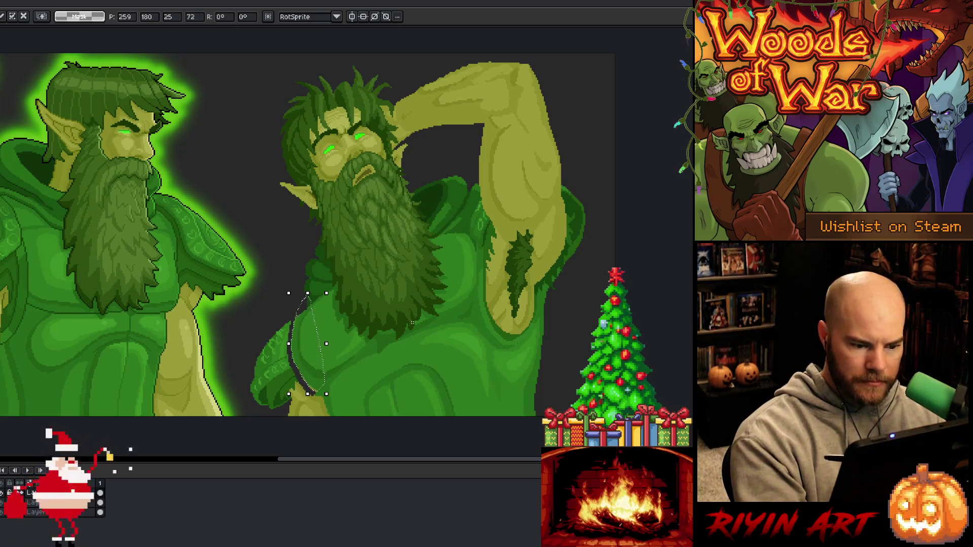
key(Left)
key(Left)
key(Left)
key(Right)
key(Down)
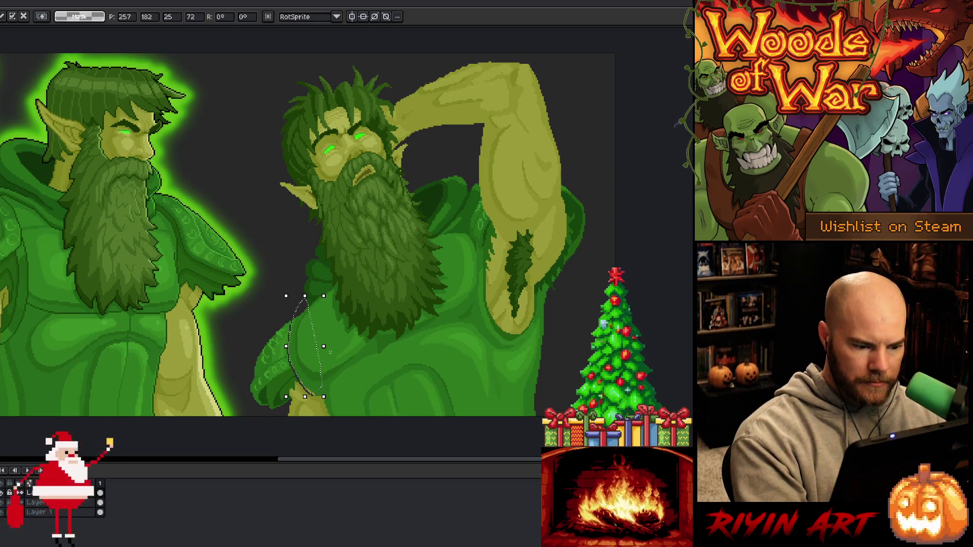
key(ctrl+d)
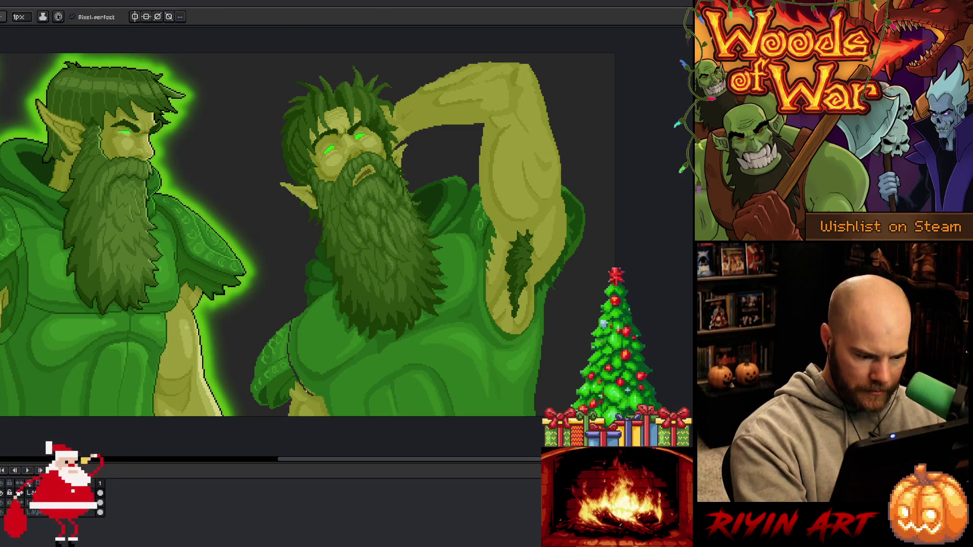
key(b)
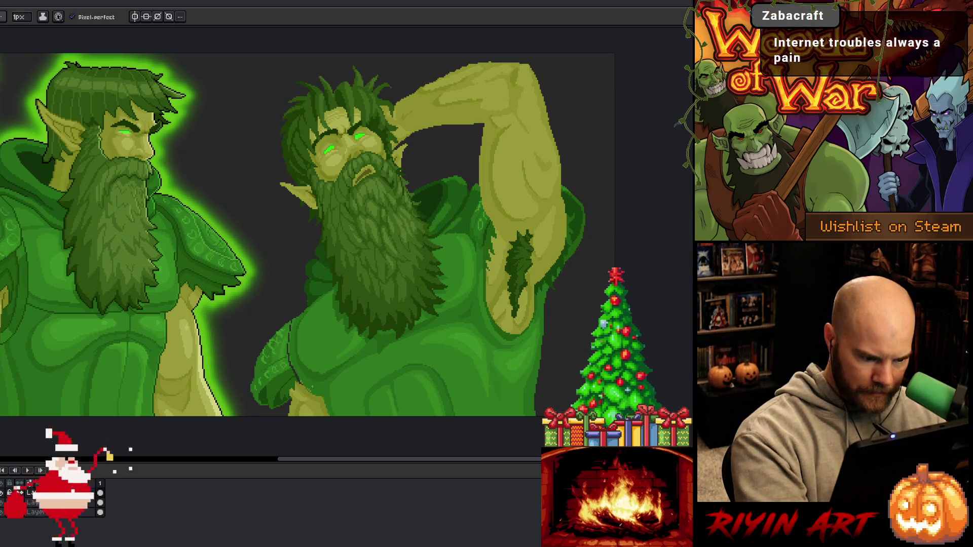
- Sample arm colours and brighten the outline along the raised arm's right edge
key(b)
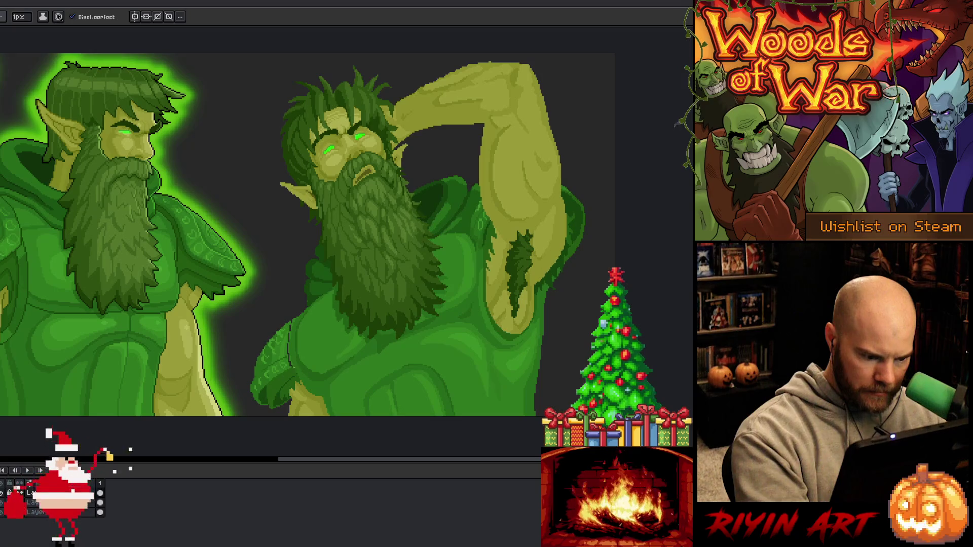
alt+click(292, 364)
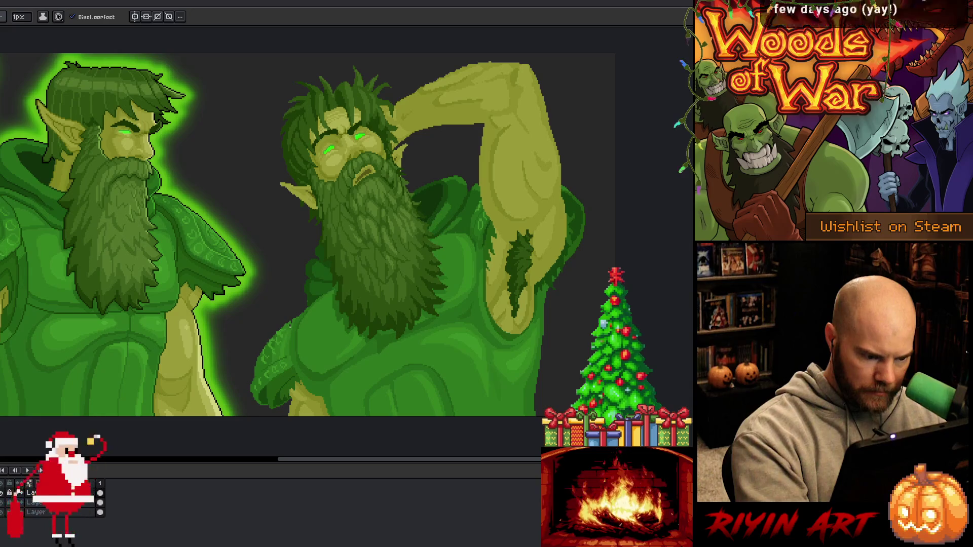
key(alt)
alt+click(314, 296)
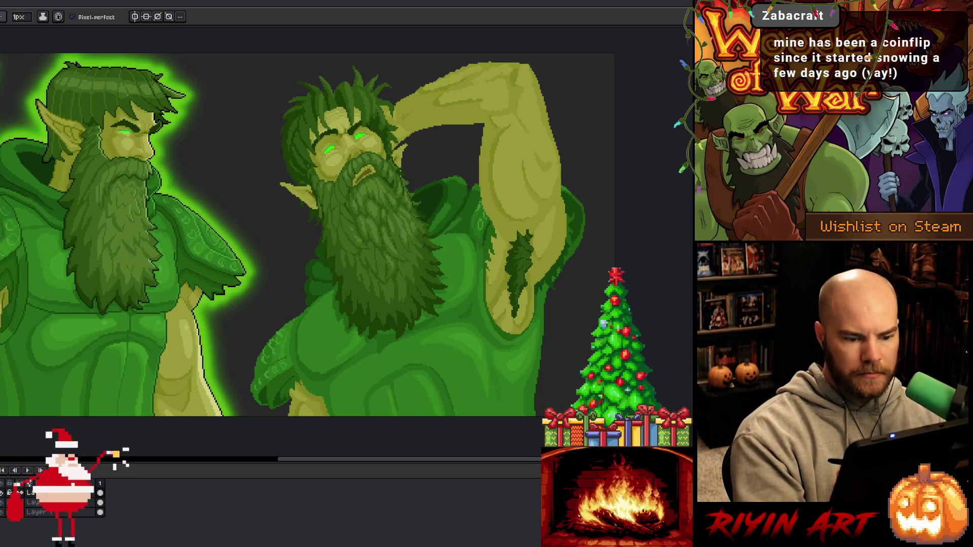
key(alt)
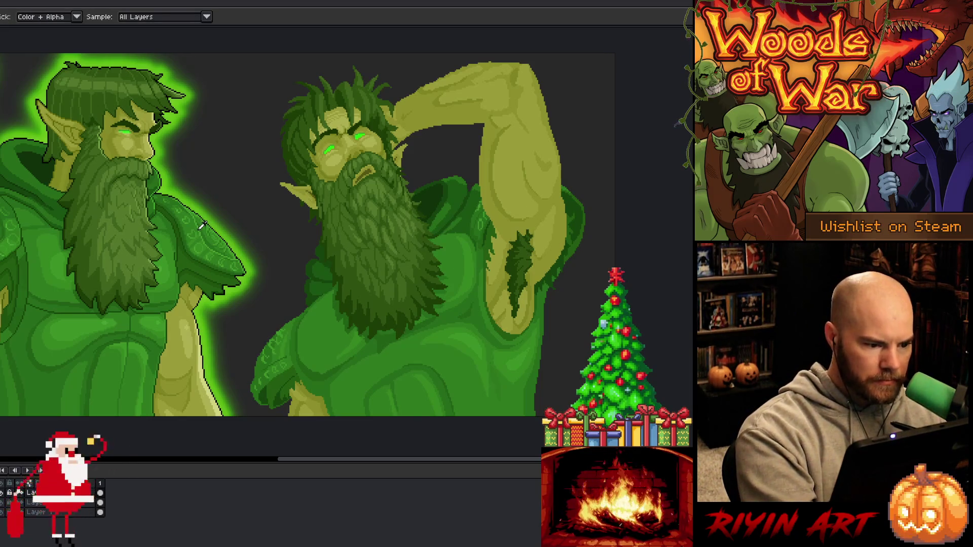
alt+click(203, 226)
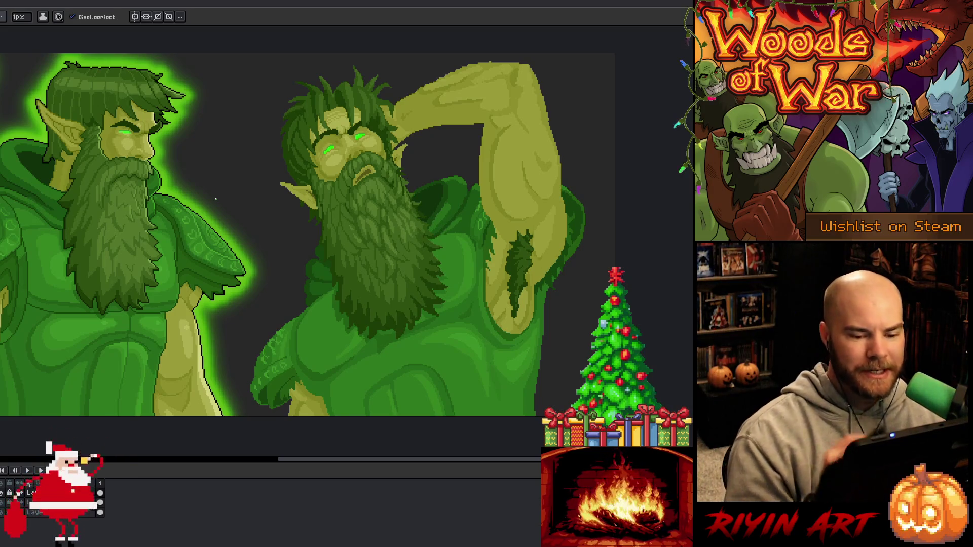
key(b)
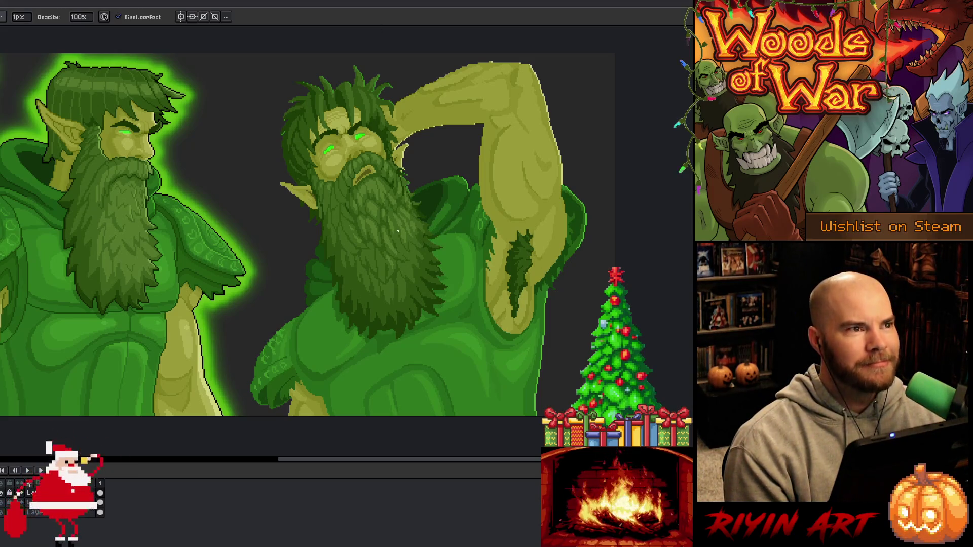
- Sample a colour from the right druid's face
scroll(397, 231, up, 1)
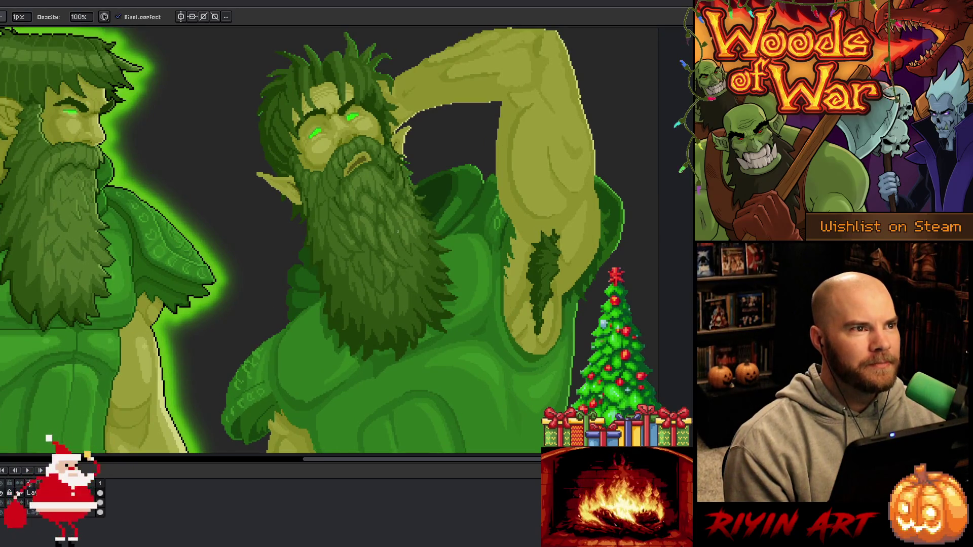
scroll(398, 232, down, 1)
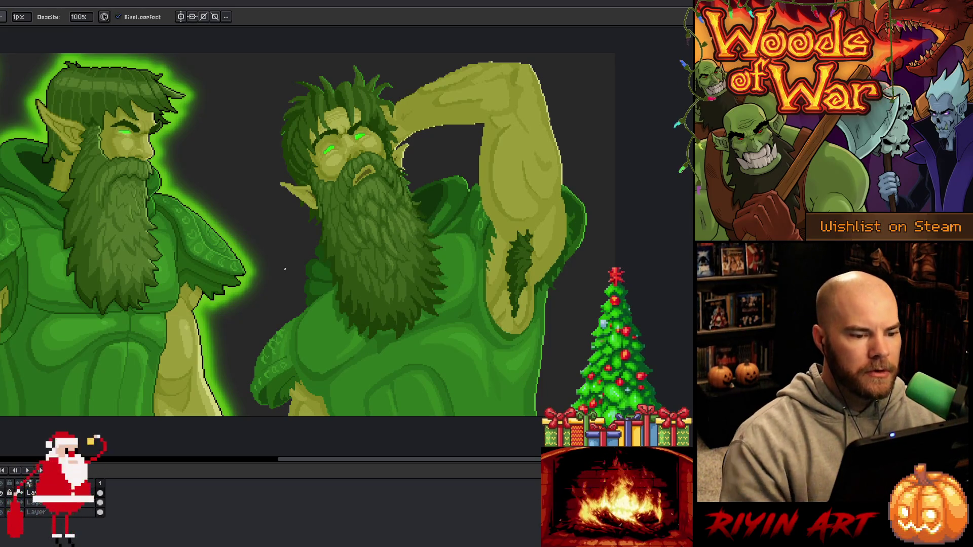
key(i)
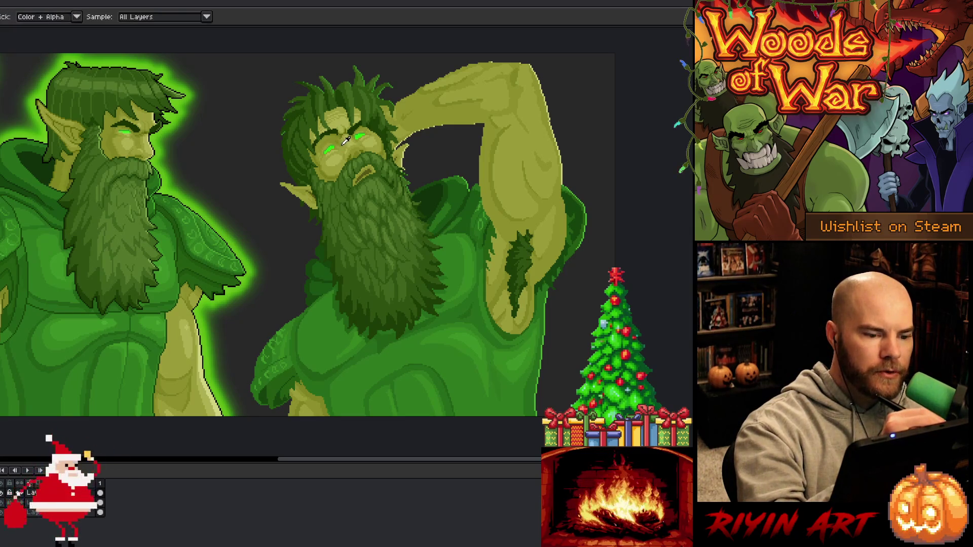
click(346, 141)
key(b)
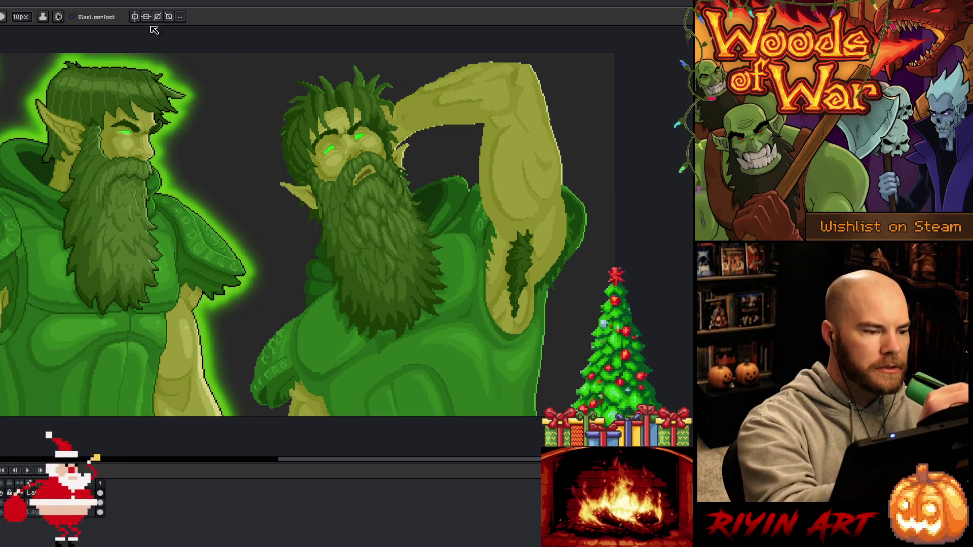
- Set the brush size to 1 px and zoom in on the right druid's face
click(20, 17)
text(1)
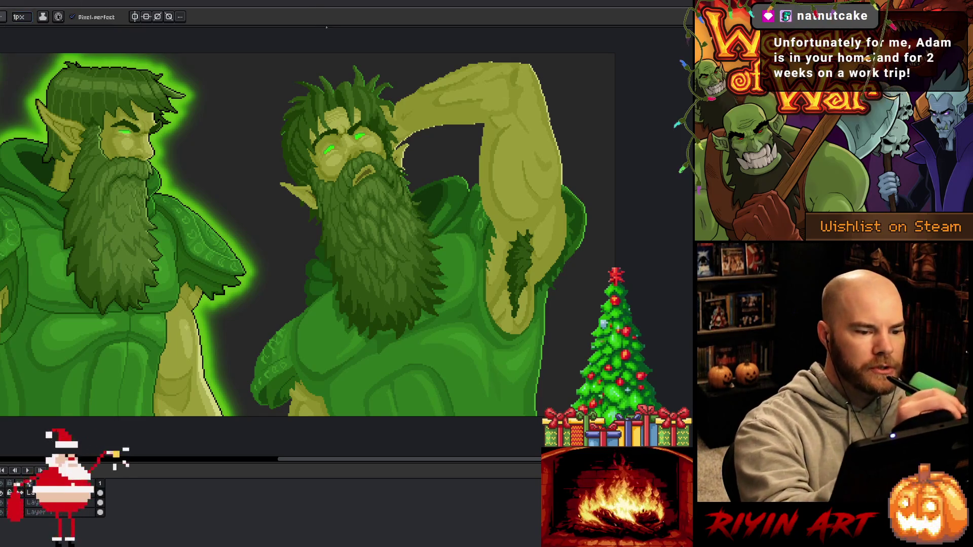
key(Return)
scroll(325, 38, up, 1)
scroll(323, 51, up, 1)
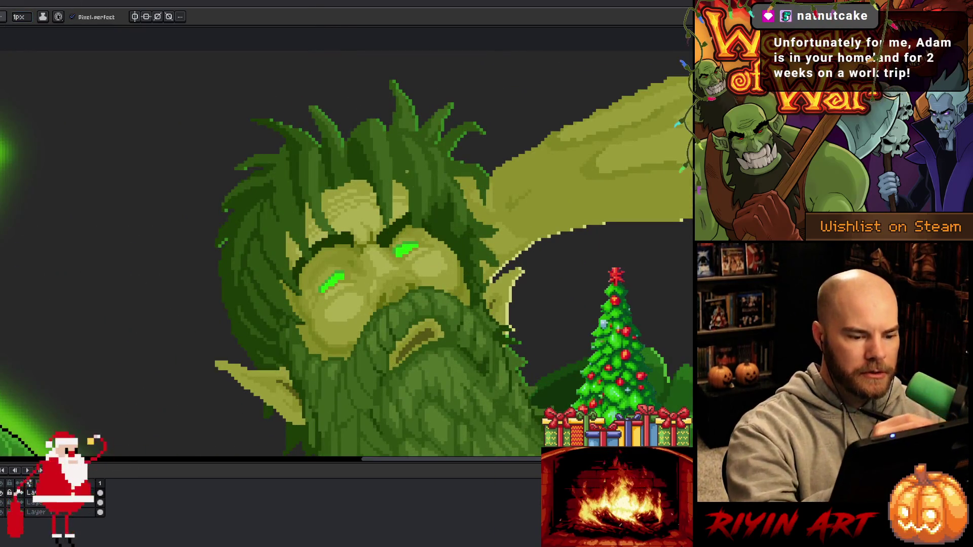
- Lasso the area around the upper glowing eye and repaint it with sampled face colours
key(m)
mouse_move(435, 246)
mouse_down()
mouse_move(406, 263)
mouse_move(391, 260)
mouse_move(388, 229)
mouse_move(431, 246)
mouse_move(423, 210)
mouse_up()
key(b)
key(i)
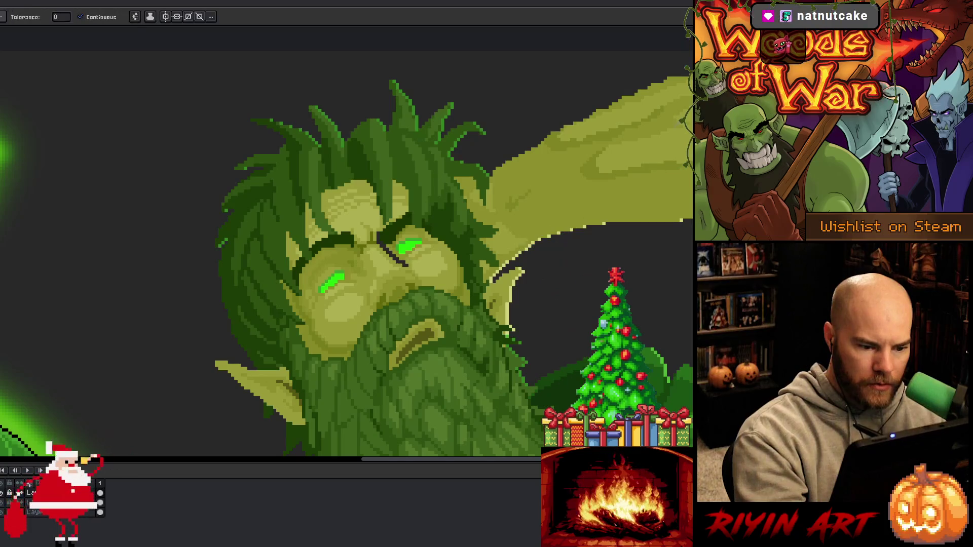
key(b)
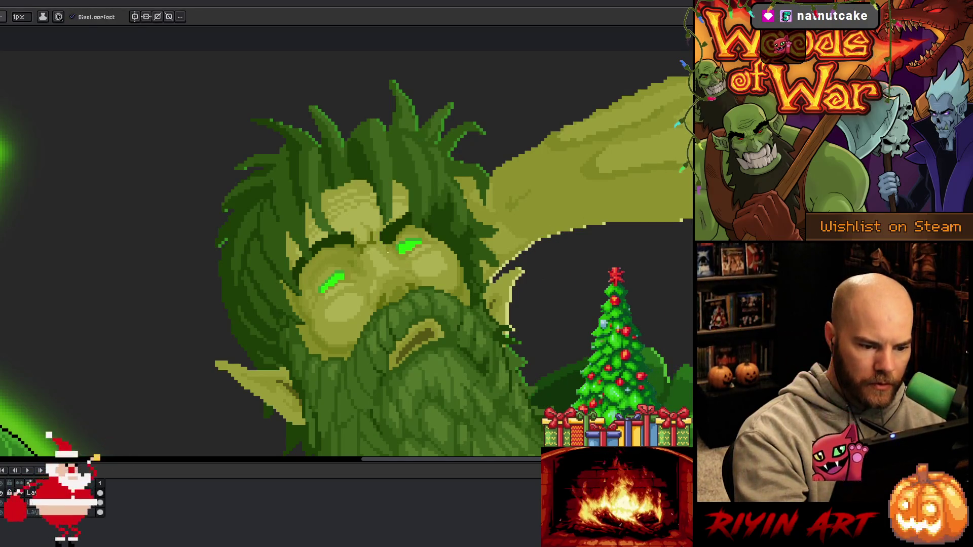
key(i)
key(b)
key(i)
key(b)
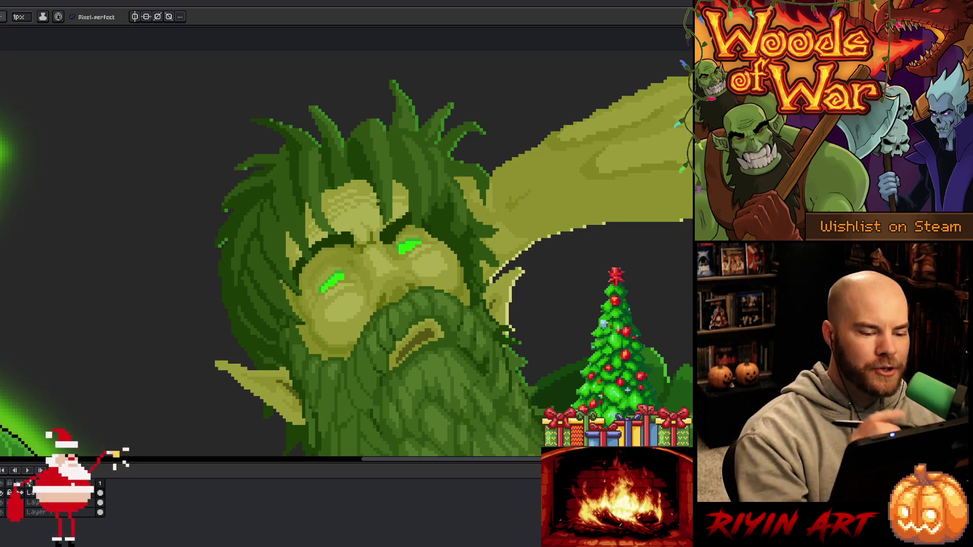
drag(332, 320, 303, 308)
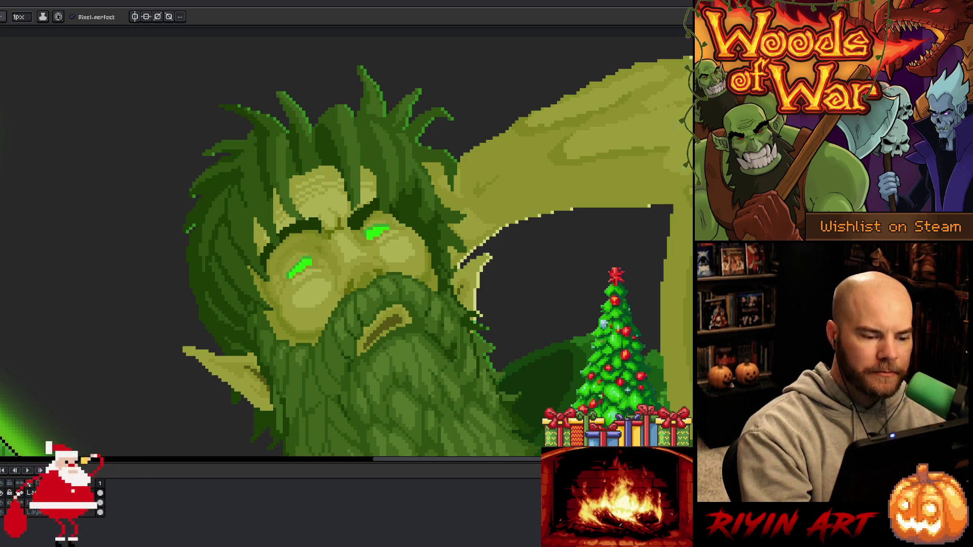
- Eyedrop greens from the right druid's hair and dot brighter highlight pixels along his hair strands
alt+click(299, 254)
alt+click(299, 246)
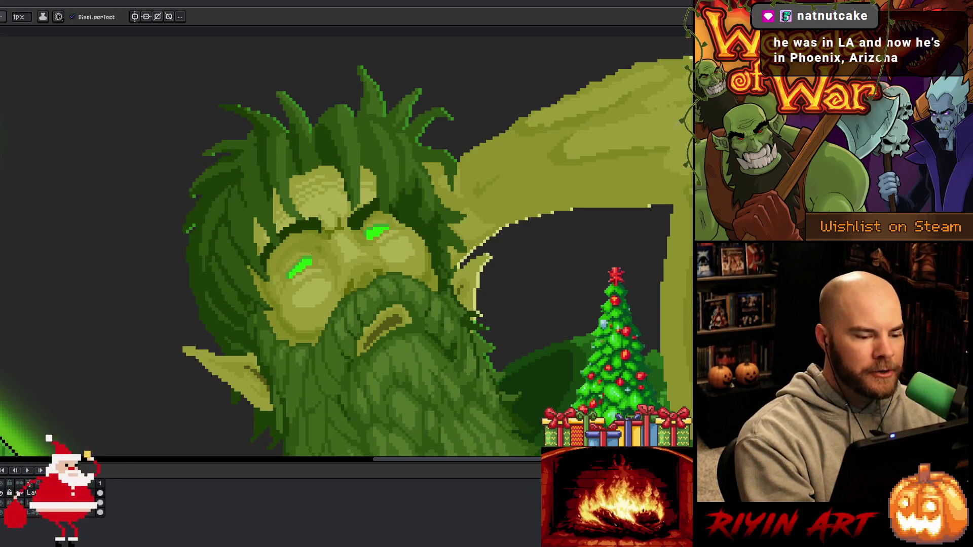
key(alt)
alt+click(304, 247)
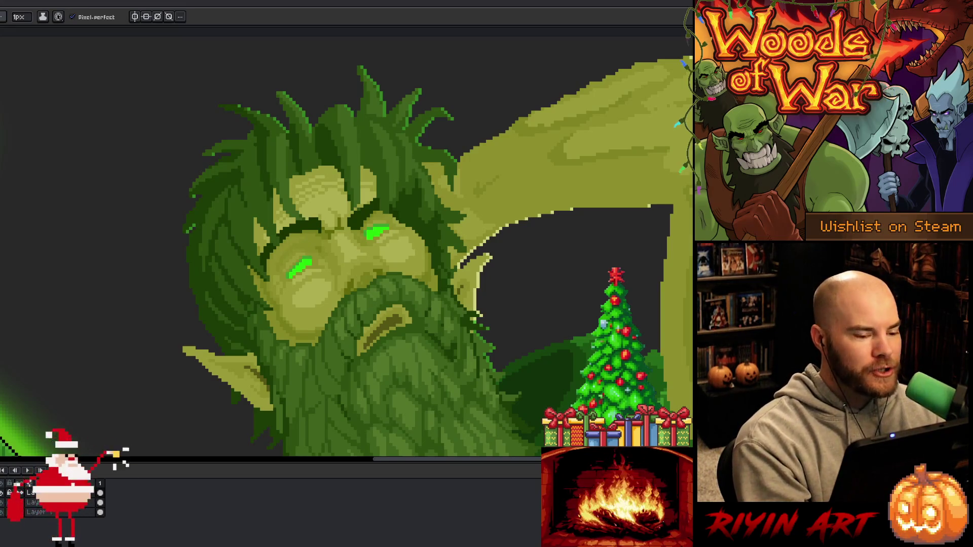
alt+click(305, 248)
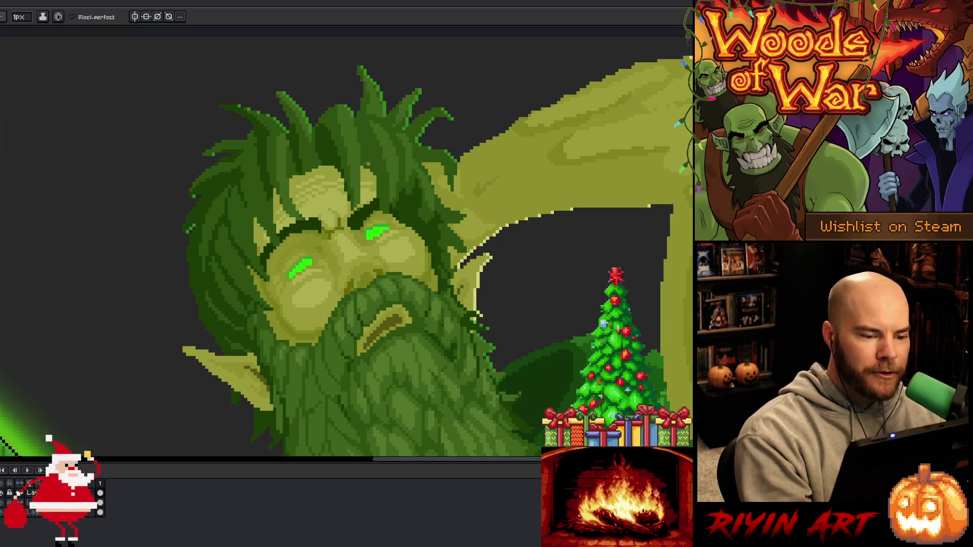
alt+click(331, 168)
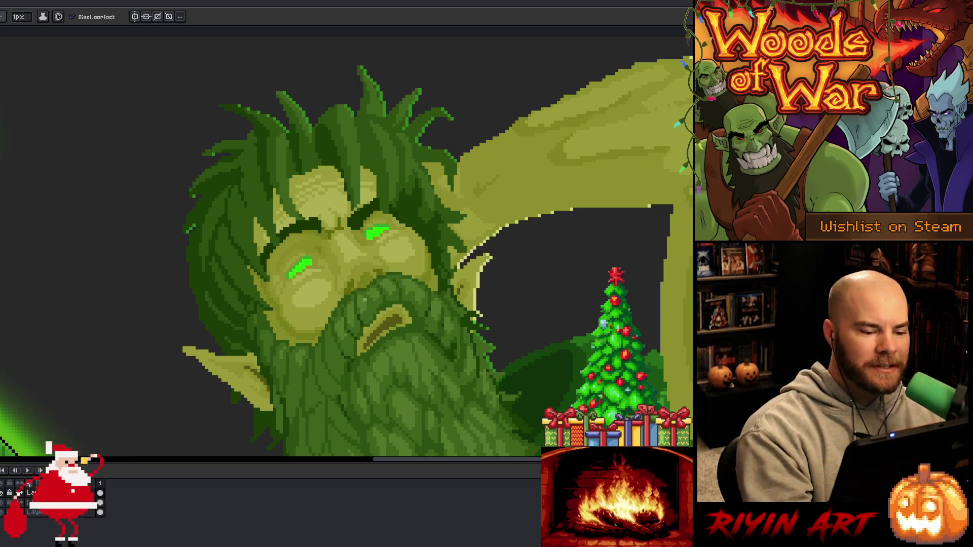
key(alt)
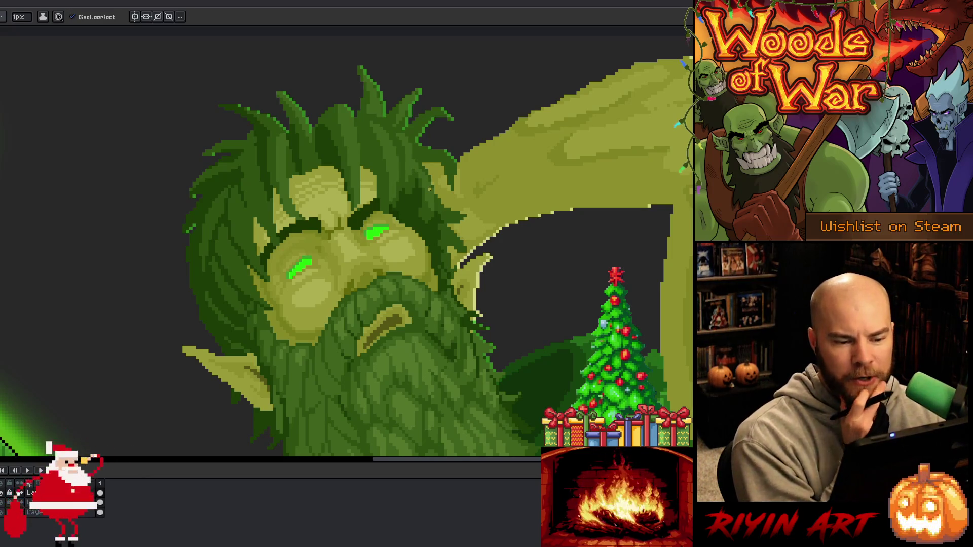
key(alt)
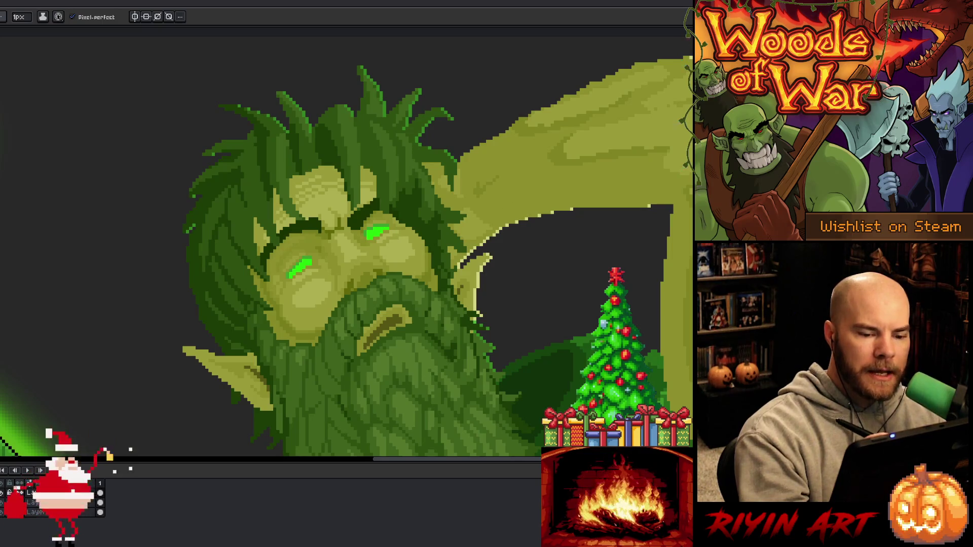
drag(530, 297, 401, 380)
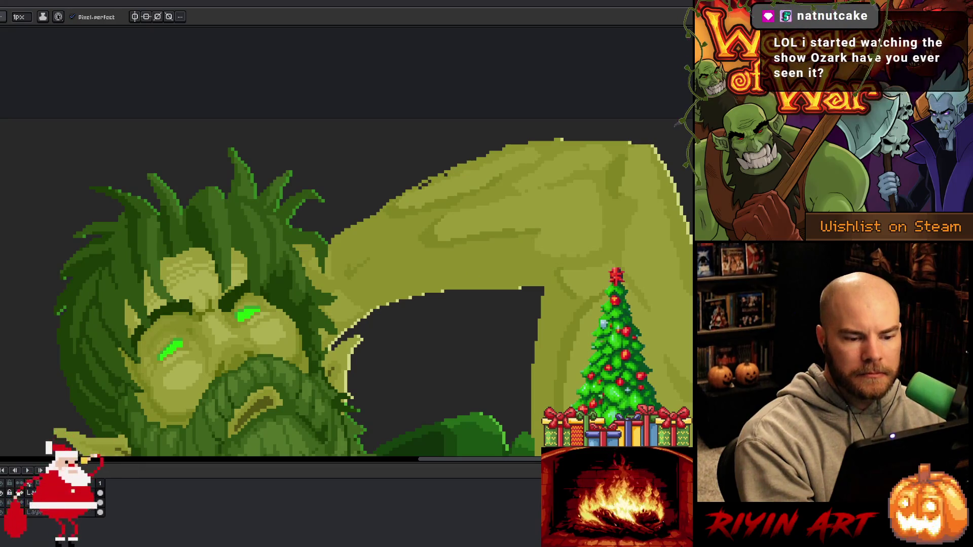
- Pick a light green and draw a 1px rim line along the raised arm's lower edge
key(alt)
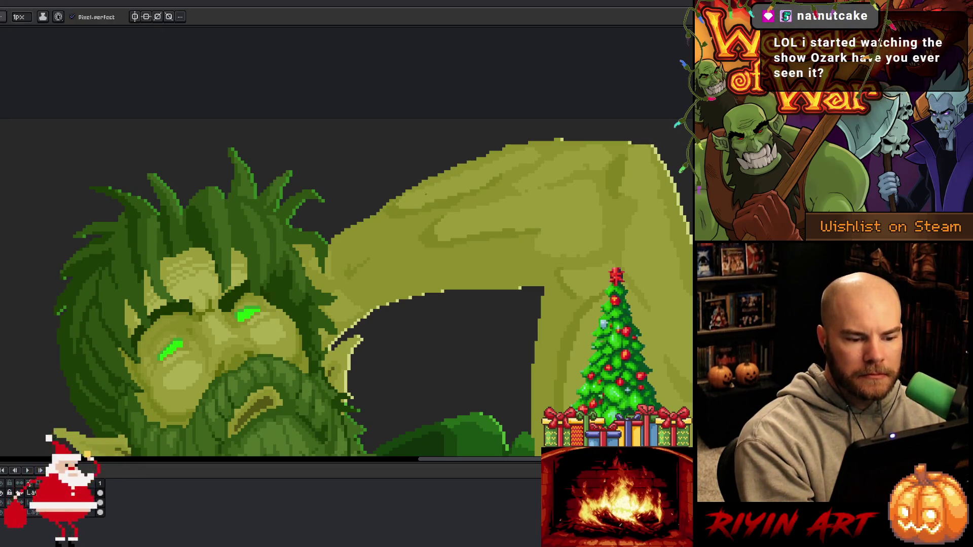
key(alt)
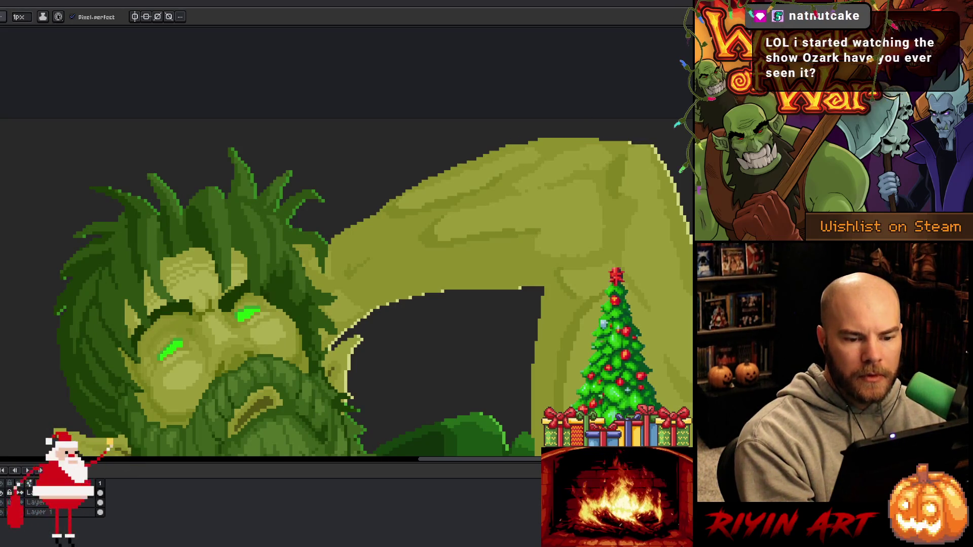
drag(518, 141, 599, 138)
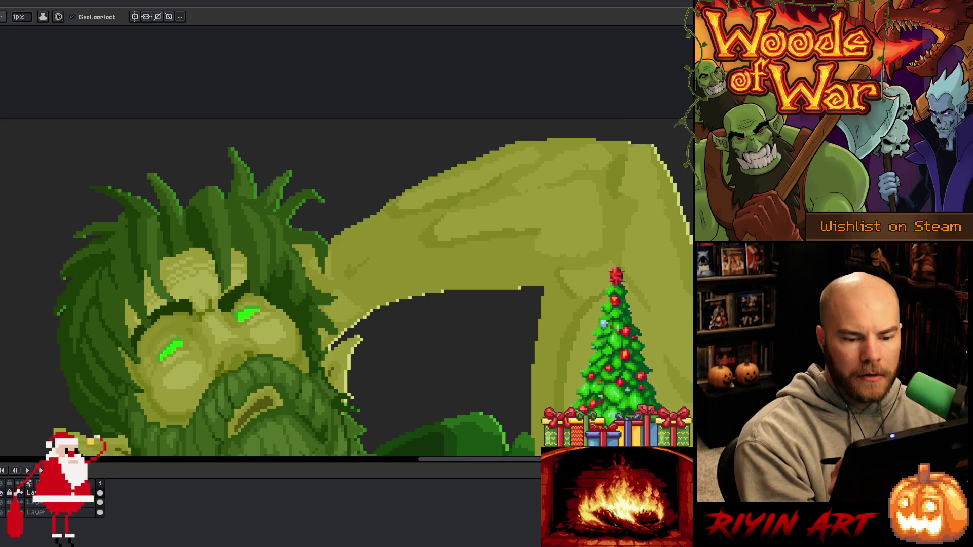
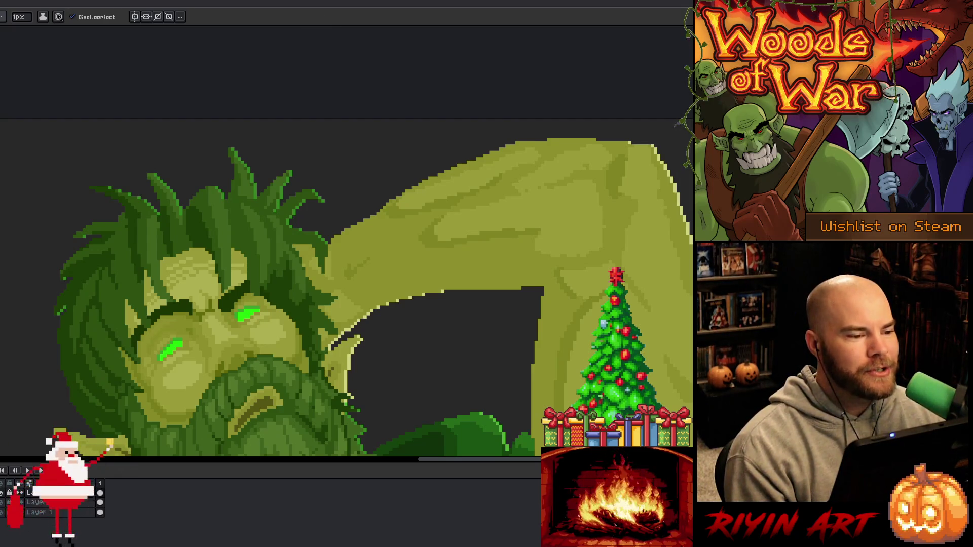
- Erase a stray pixel, then sample a hair colour and a colour beside the druid's face
key(minus)
drag(238, 268, 317, 255)
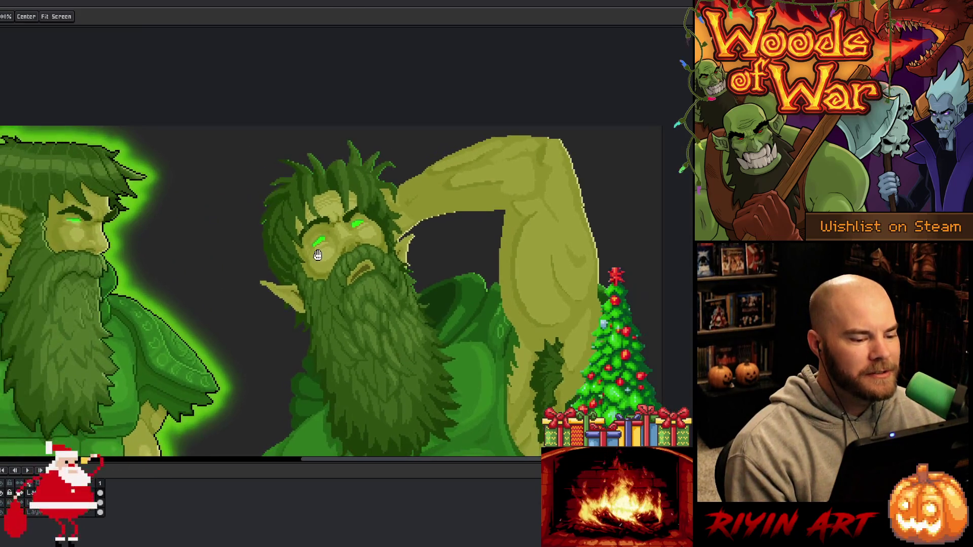
scroll(261, 183, up, 4)
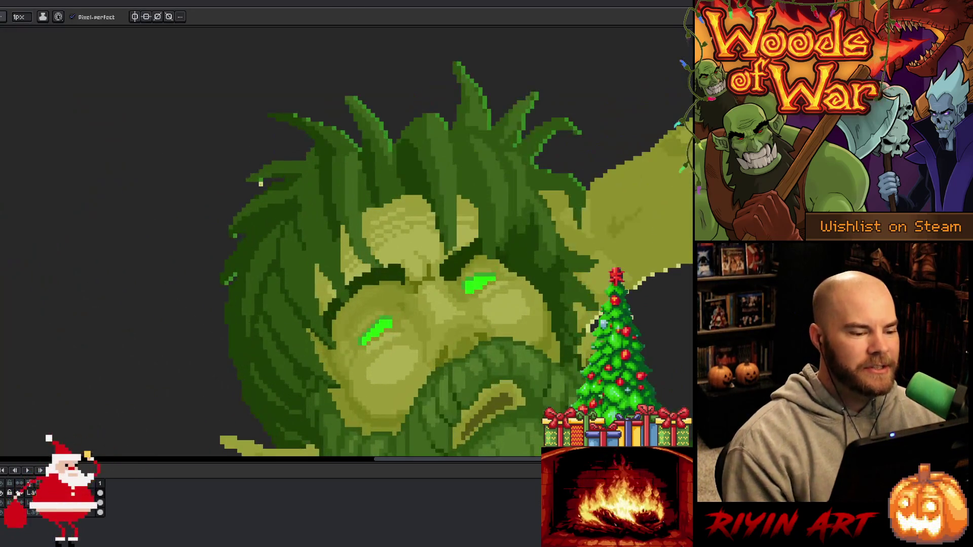
key(e)
alt+click(264, 166)
key(b)
key(e)
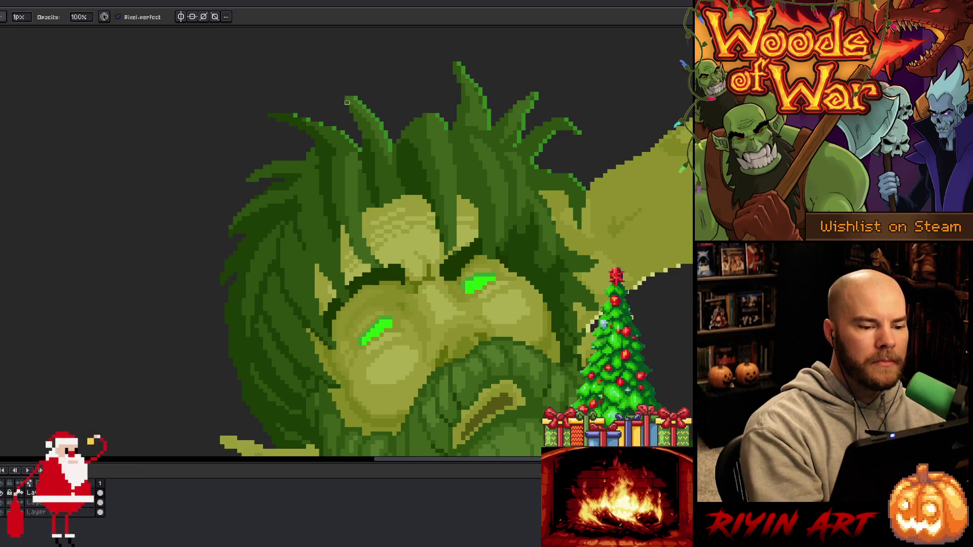
key(i)
key(b)
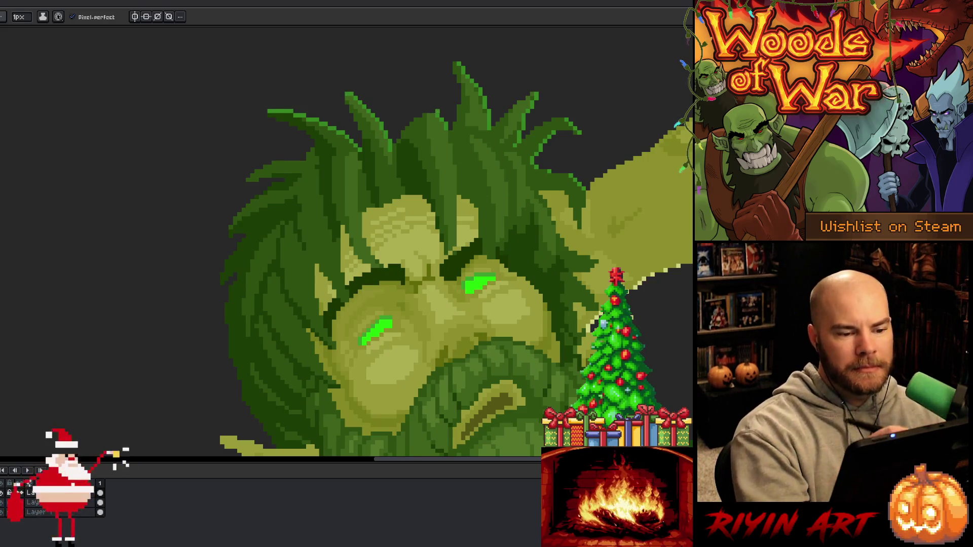
key(alt)
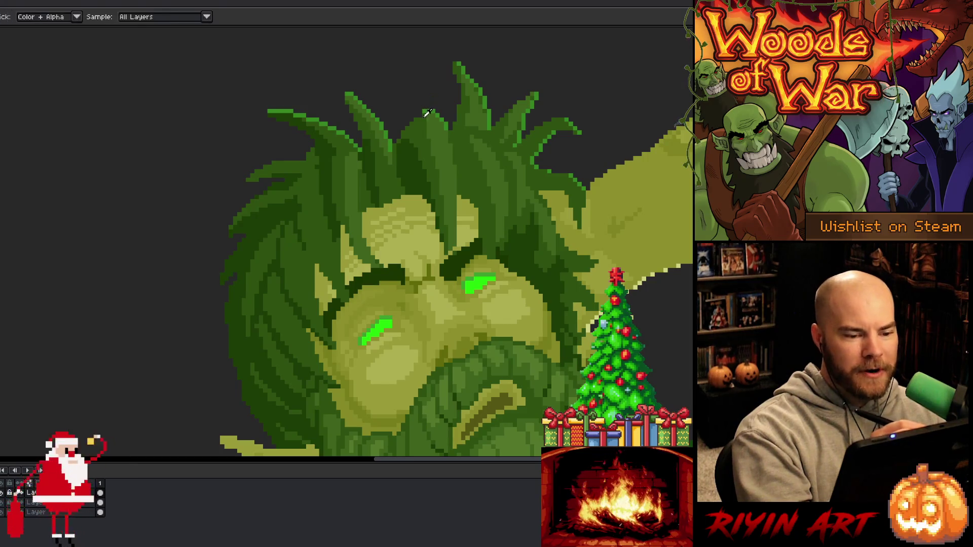
alt+click(427, 112)
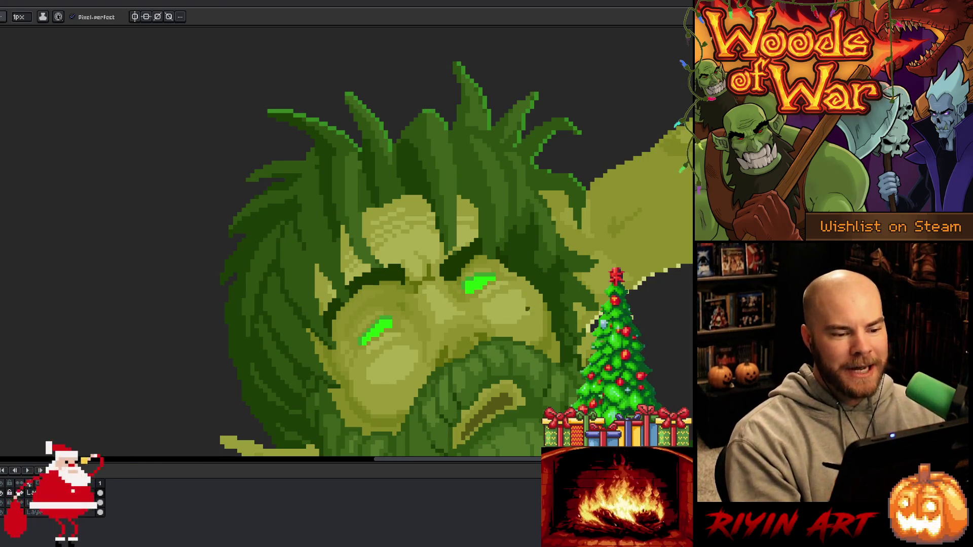
drag(593, 302, 462, 262)
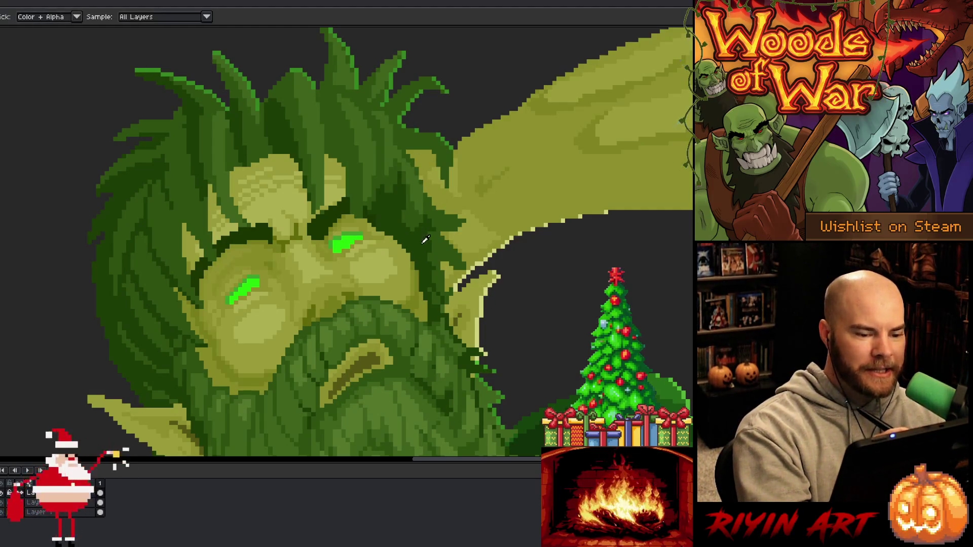
alt+click(406, 209)
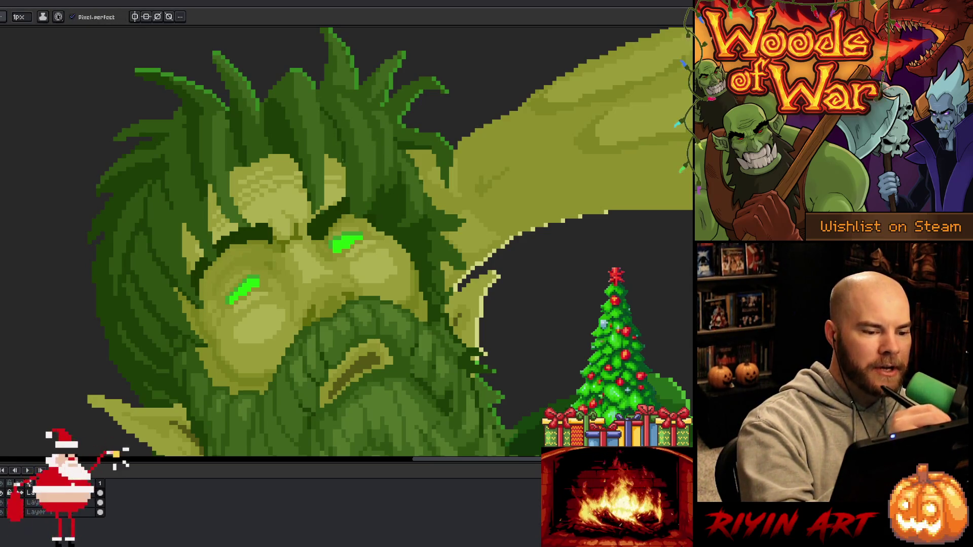
- Try flood-filling the left hair region, then undo the fill
key(g)
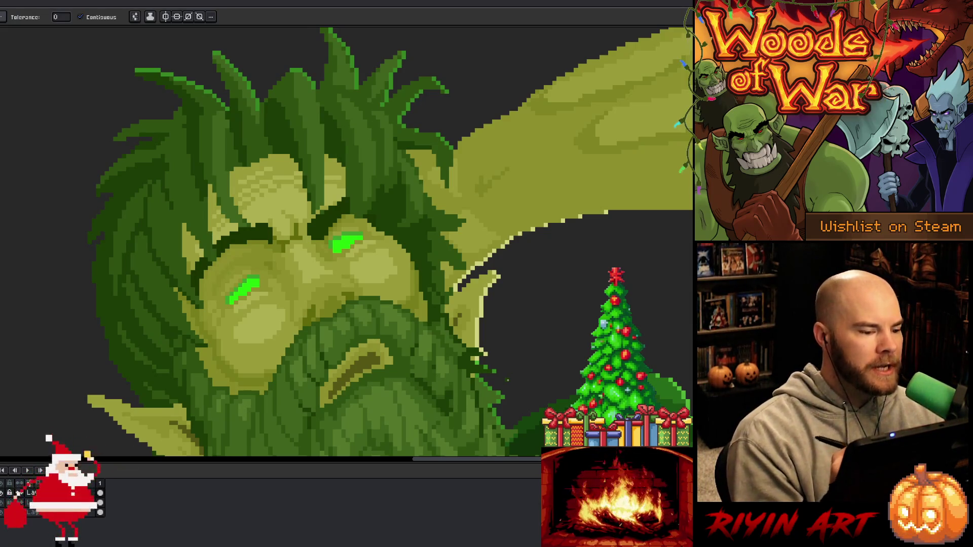
click(164, 193)
key(ctrl+z)
key(b)
key(g)
key(b)
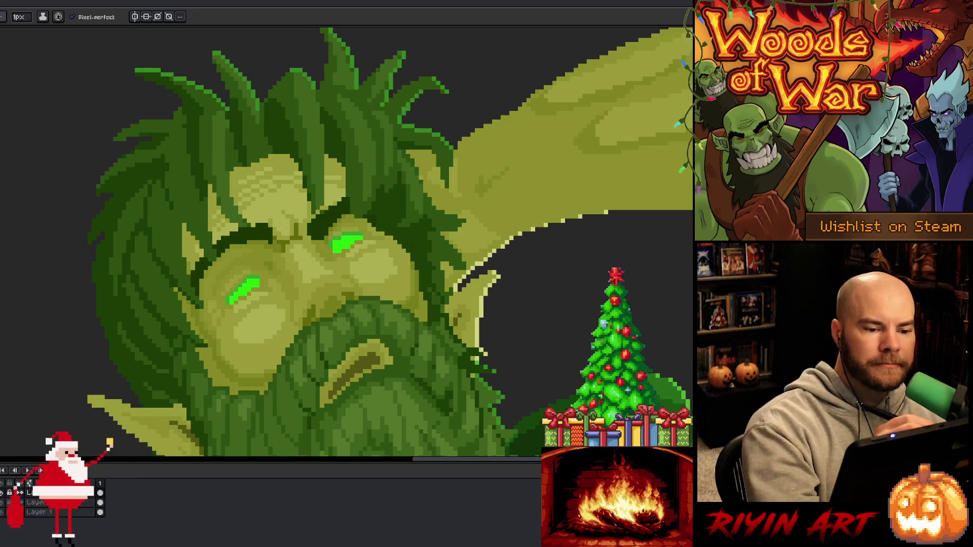
- Bring the top of the hair into view, switching between Pencil and Eraser
key(b)
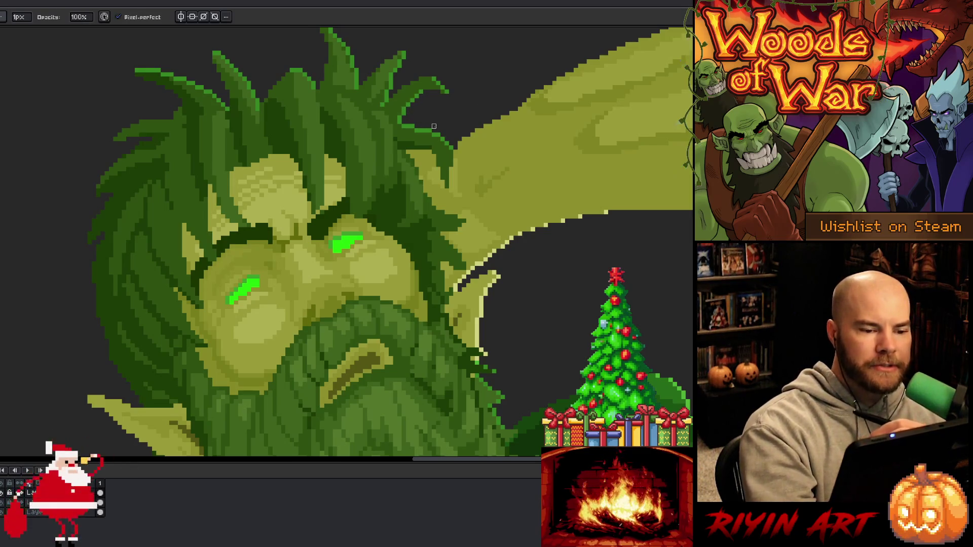
key(e)
key(b)
key(e)
key(b)
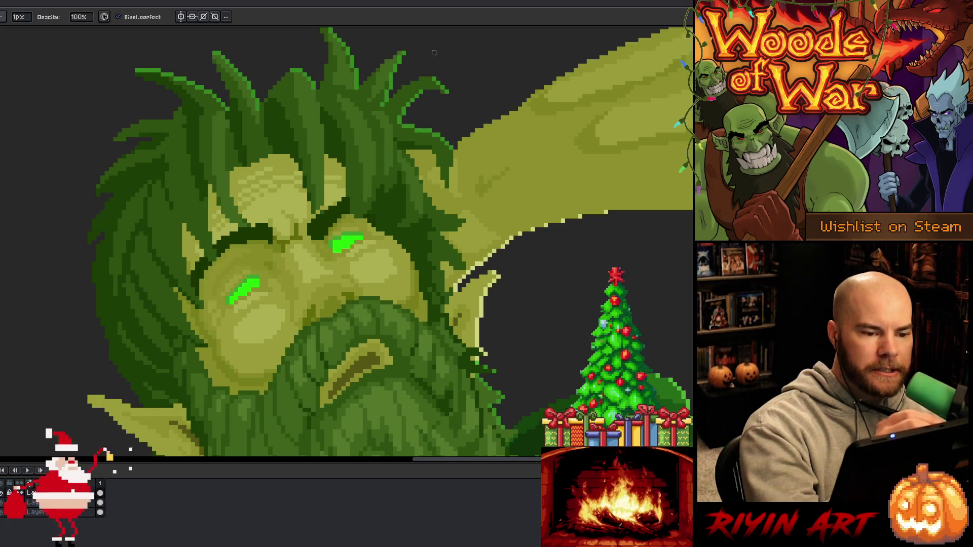
drag(441, 109, 456, 162)
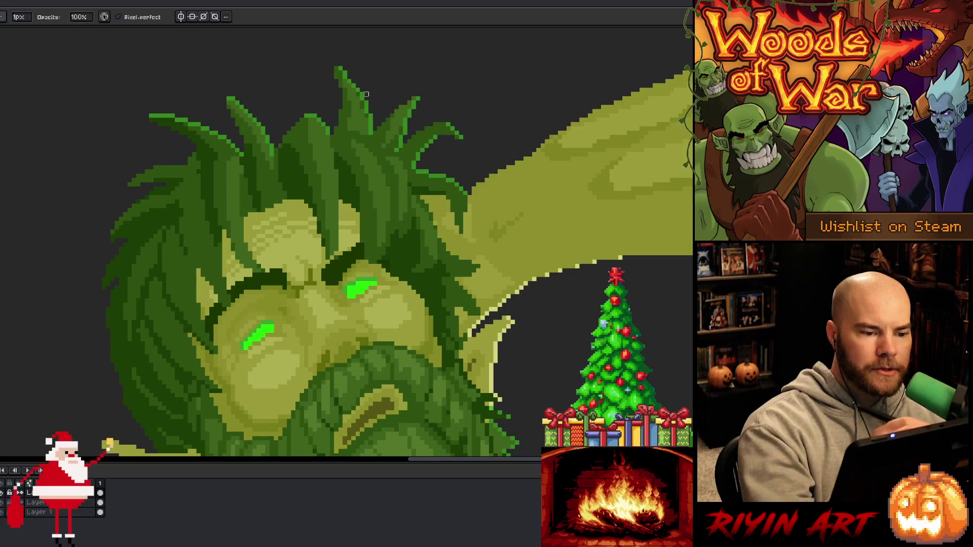
key(e)
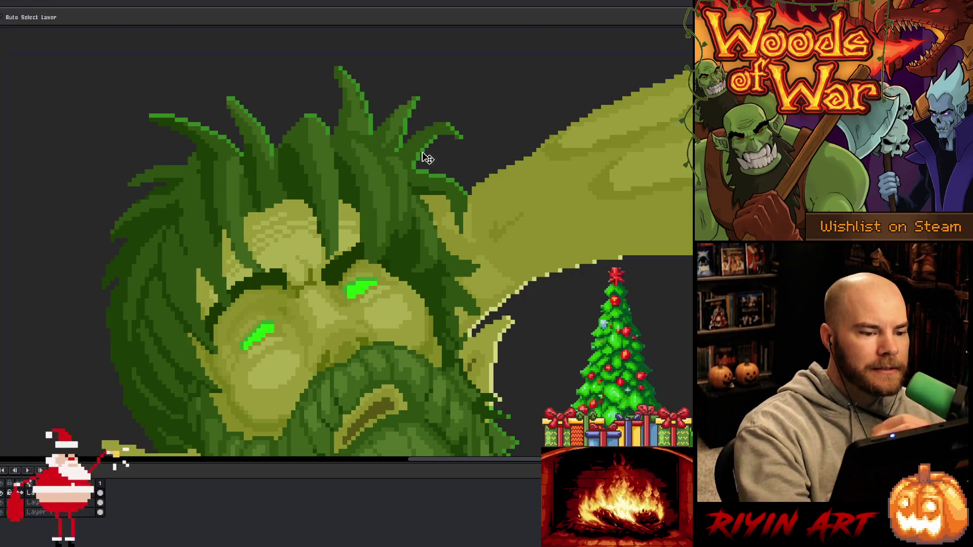
scroll(465, 291, down, 4)
scroll(371, 227, up, 3)
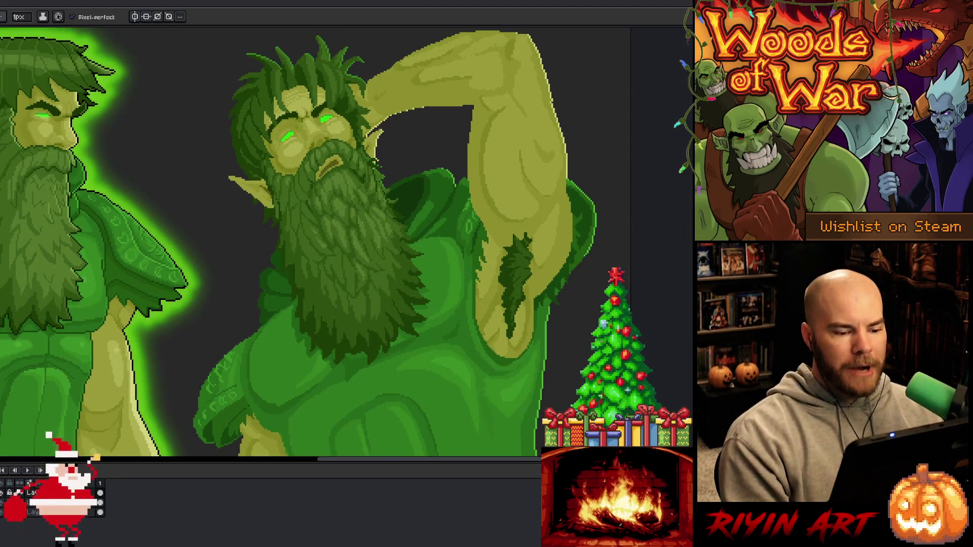
scroll(363, 222, down, 3)
- Pan out to view both druids together with the Pencil selected
key(space)
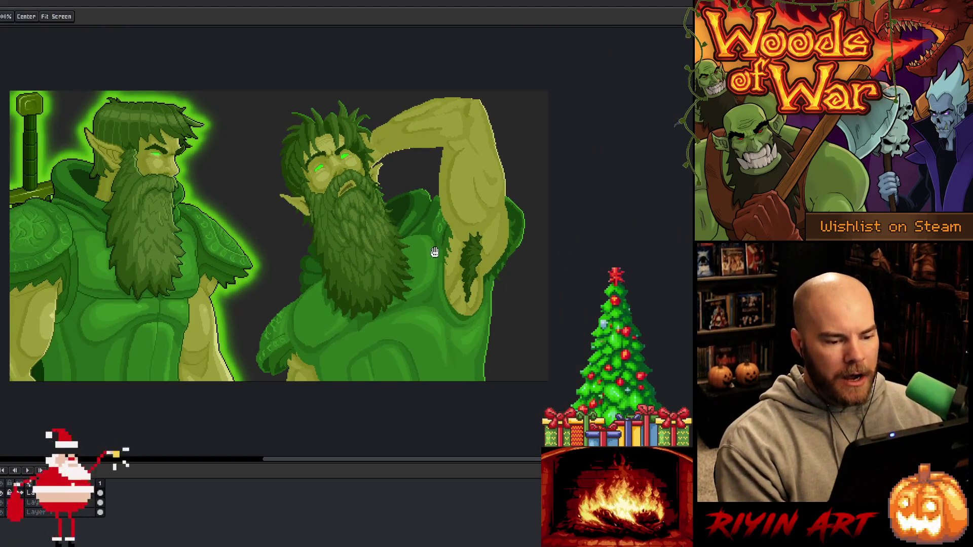
drag(434, 245, 345, 236)
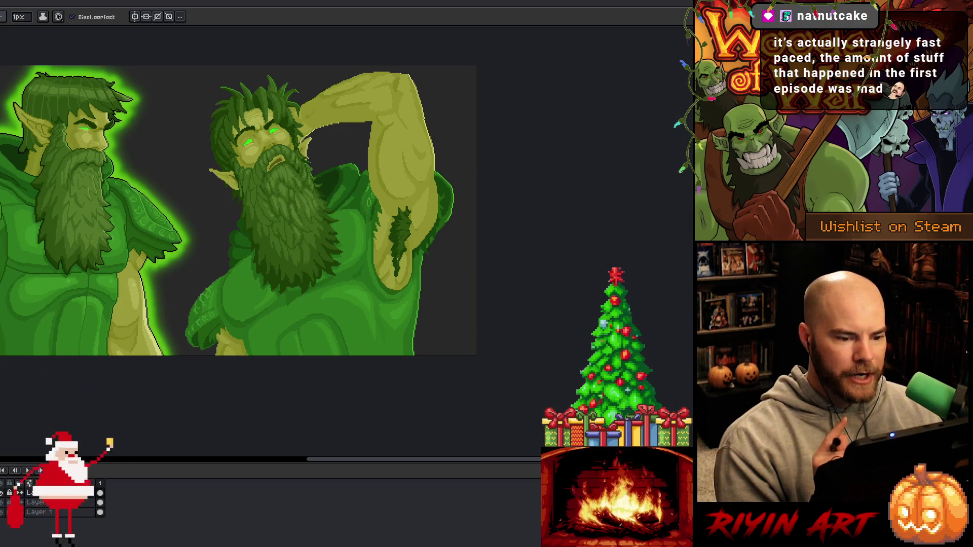
scroll(393, 268, down, 2)
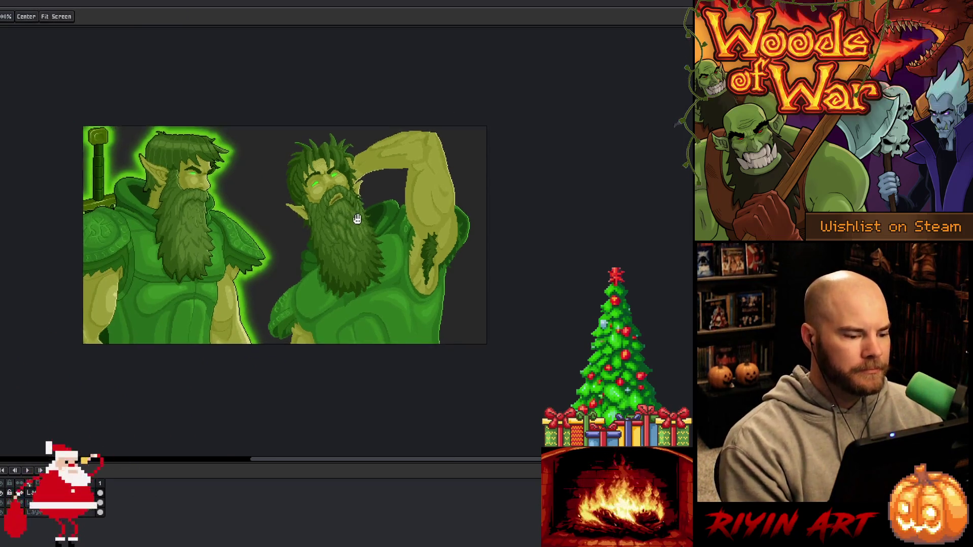
key(b)
scroll(345, 248, up, 1)
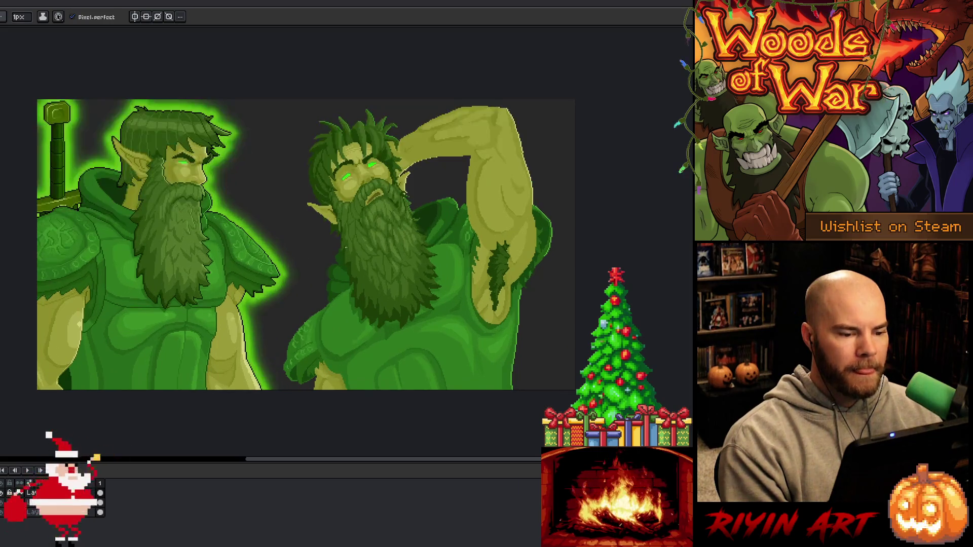
scroll(451, 170, up, 3)
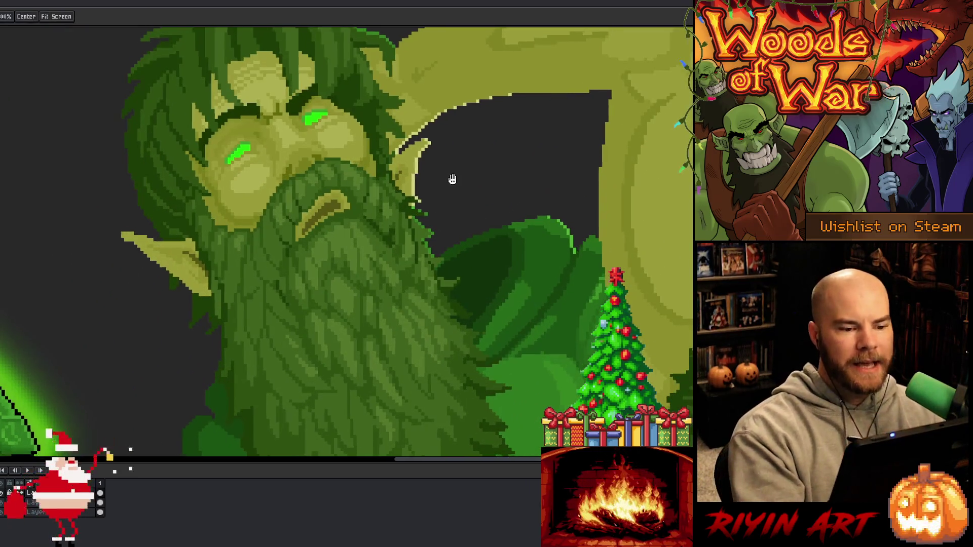
- Sample the pale colour and extend the highlight in a straight line along the arm's underside
drag(452, 169, 453, 193)
alt+click(453, 192)
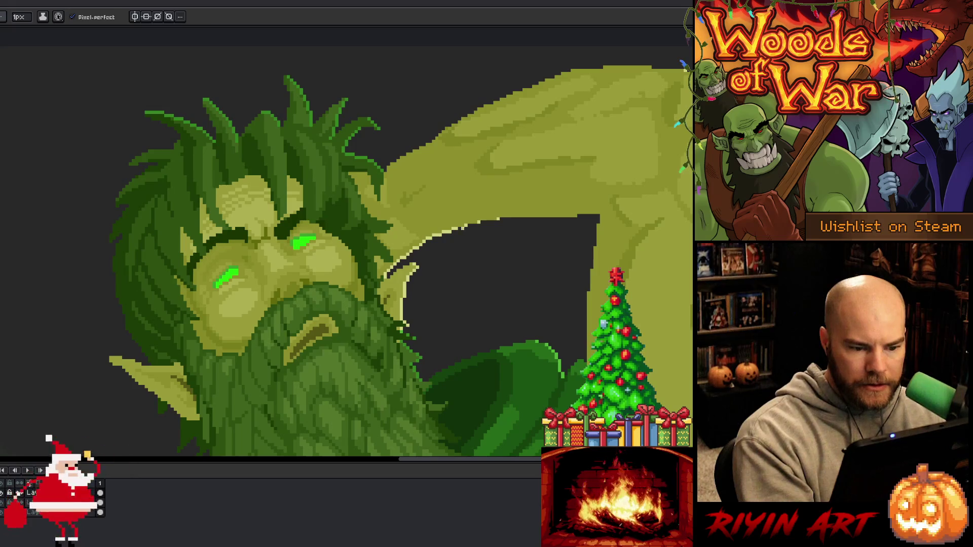
drag(478, 223, 496, 220)
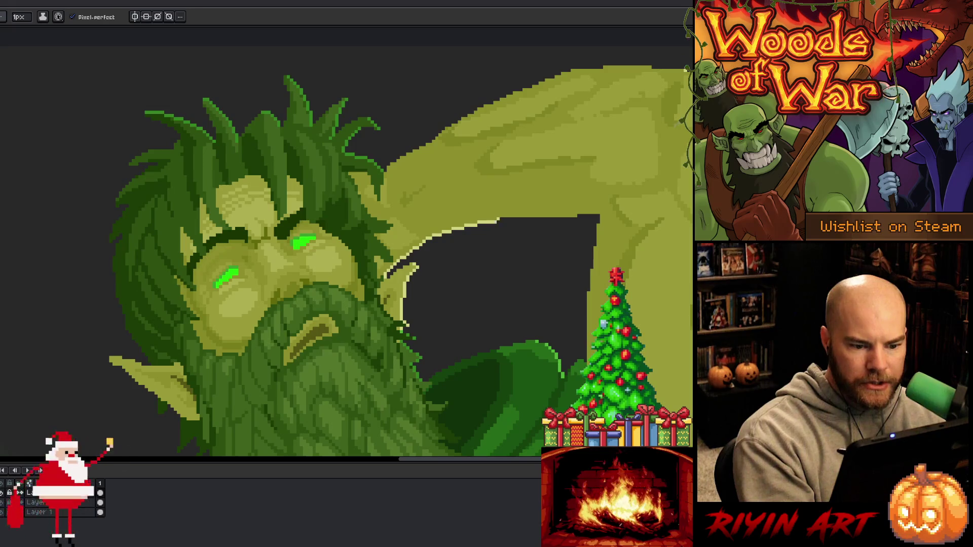
shift+click(579, 219)
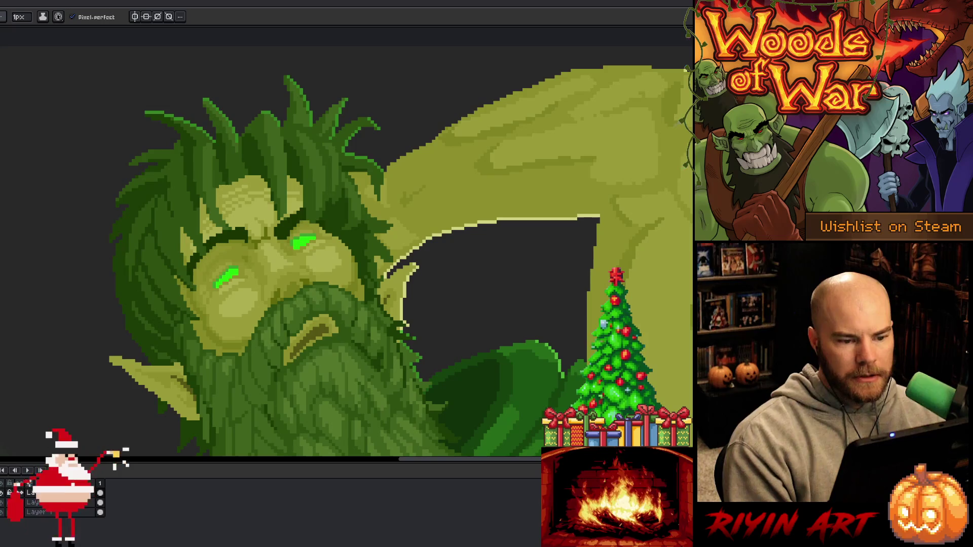
key(b)
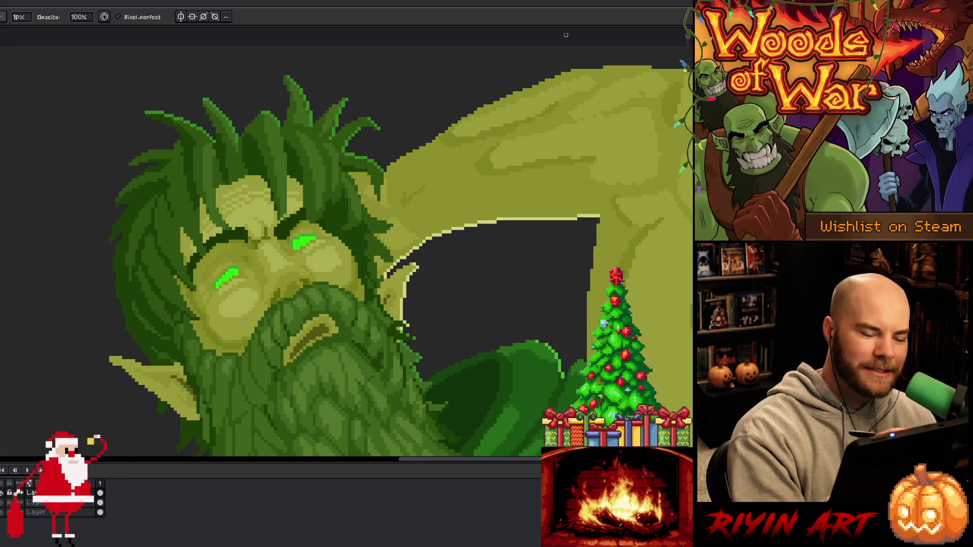
key(i)
alt+click(420, 264)
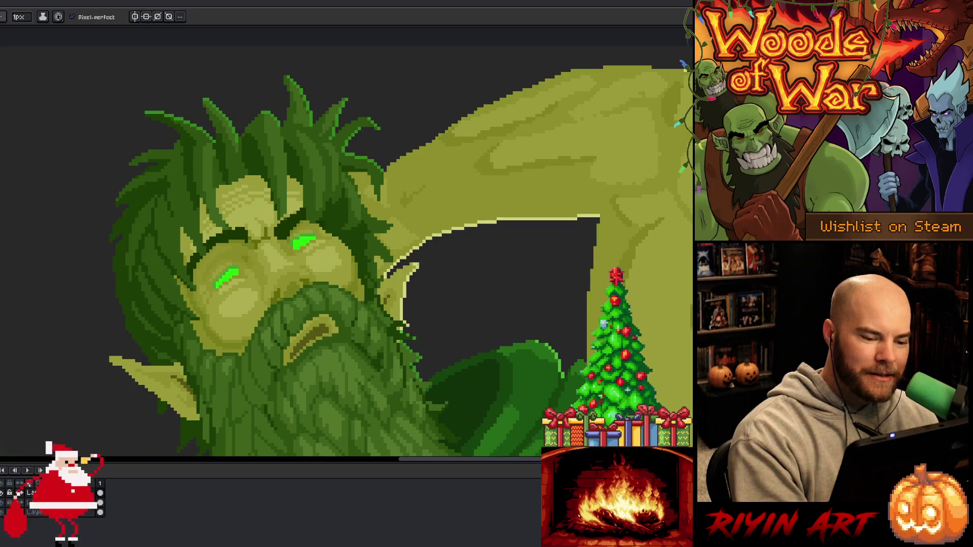
alt+click(412, 269)
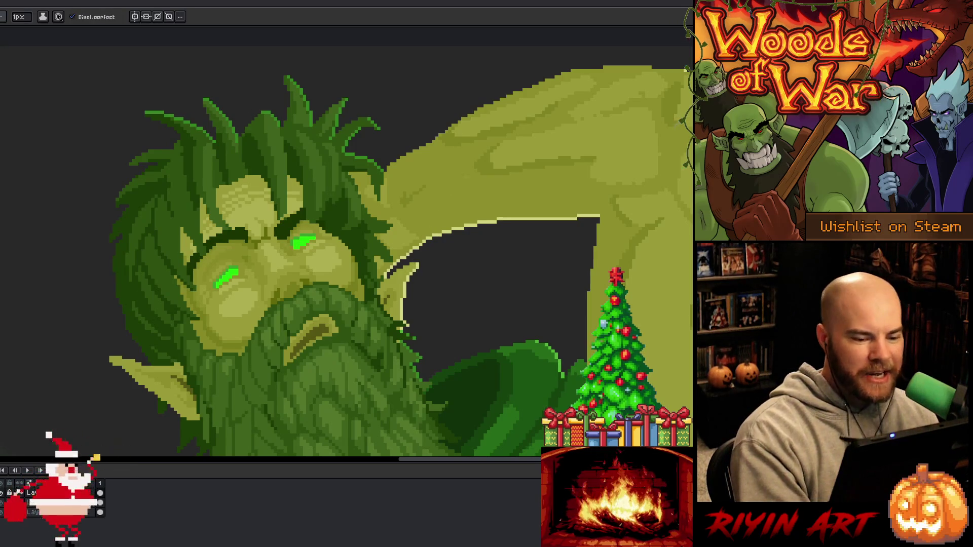
key(e)
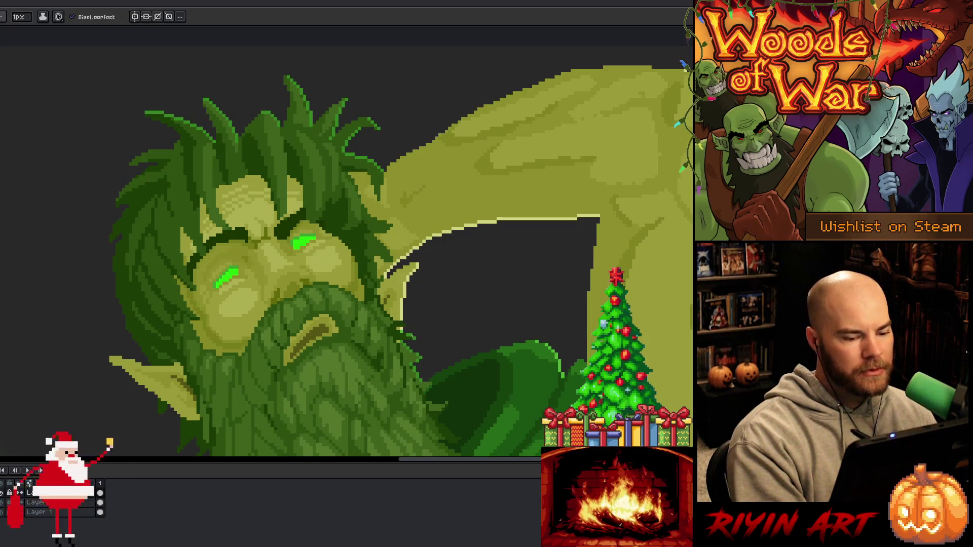
key(b)
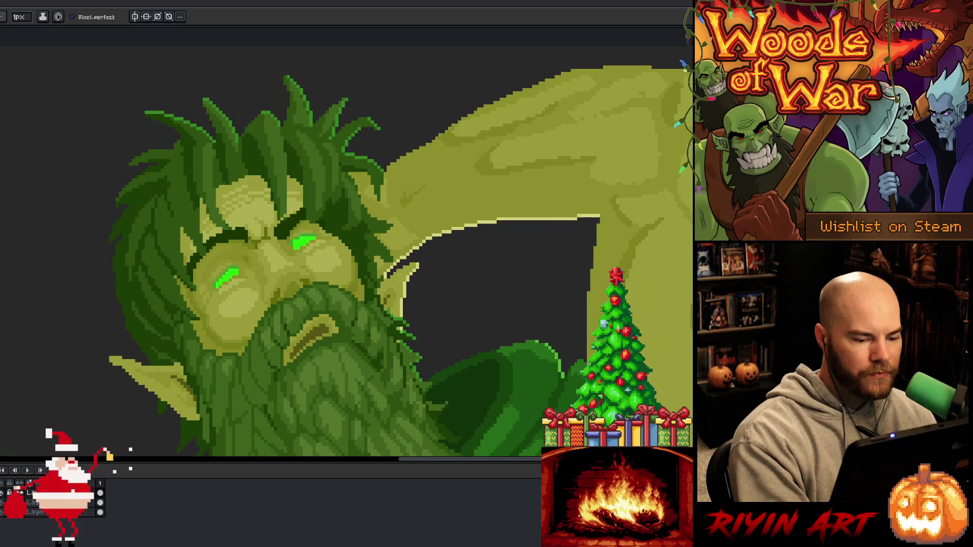
key(space)
drag(489, 371, 415, 268)
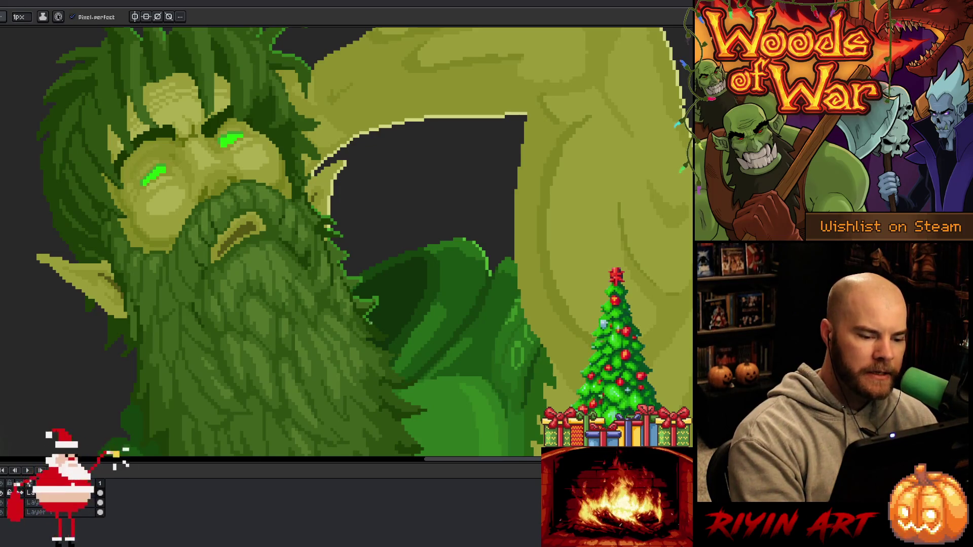
- Add a short light-green stroke continuing the highlight near the beard's bottom, Alt-sampling colours
drag(374, 324, 384, 334)
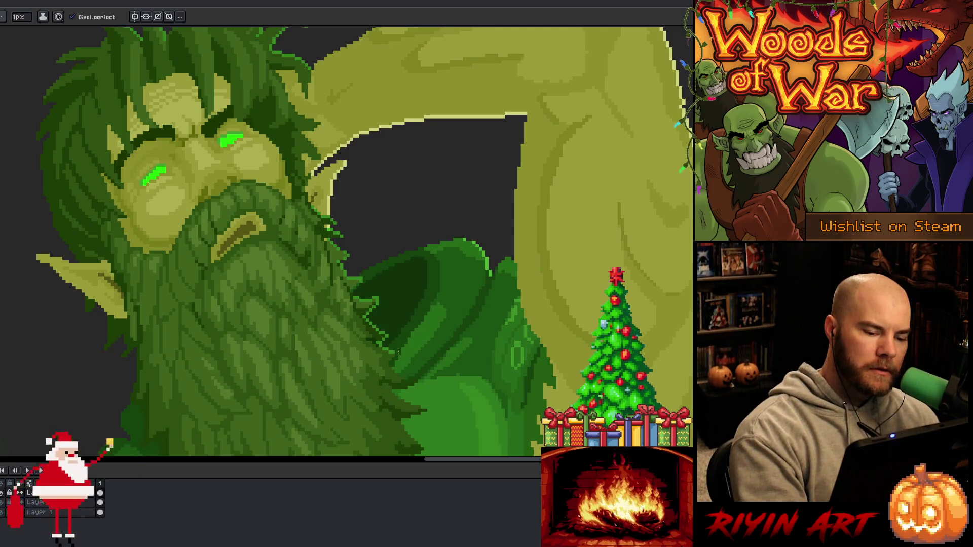
key(alt)
key(alt)
key(alt)
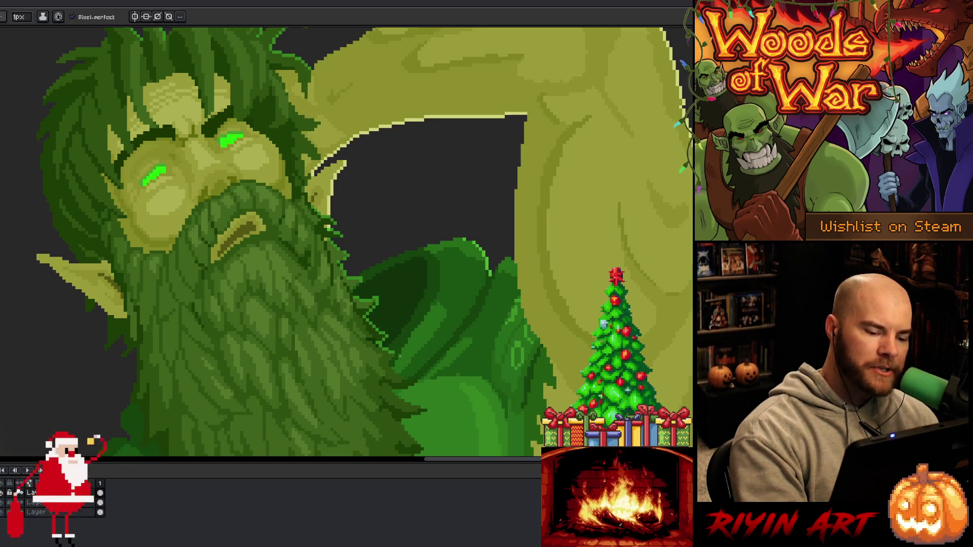
key(alt)
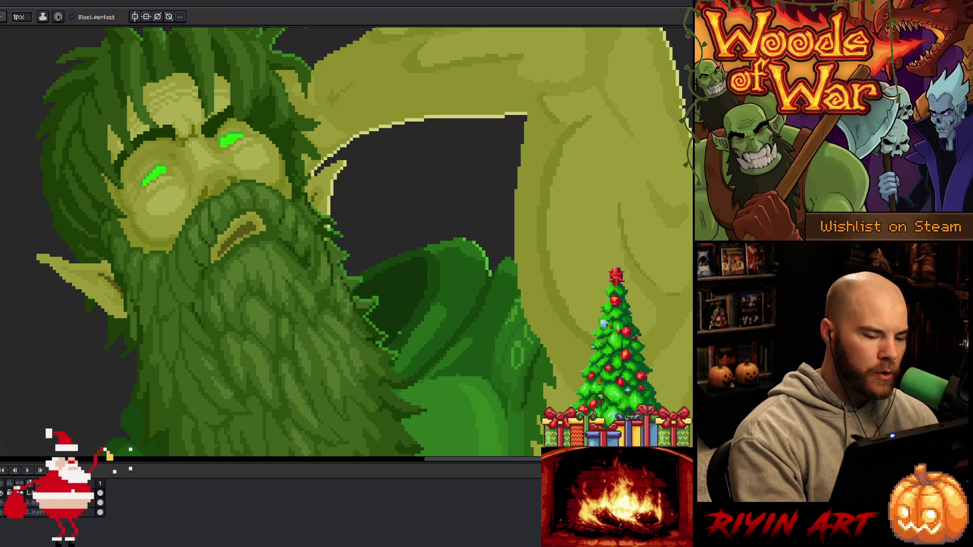
key(alt)
key(alt)
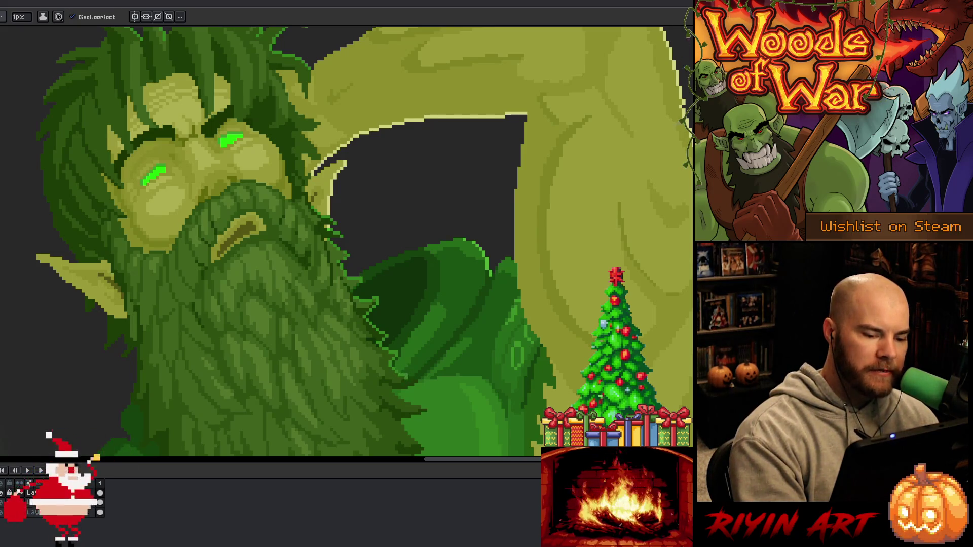
drag(396, 343, 422, 314)
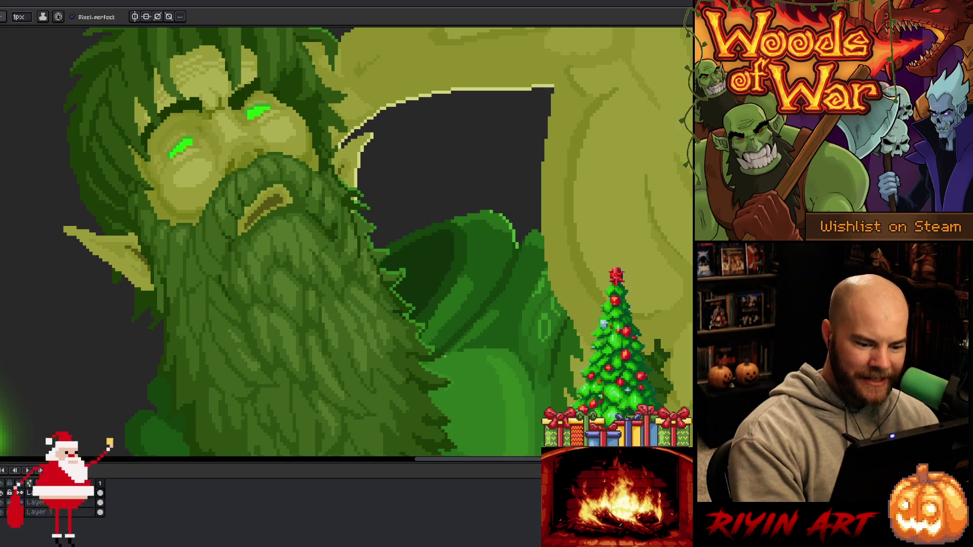
drag(462, 398, 424, 363)
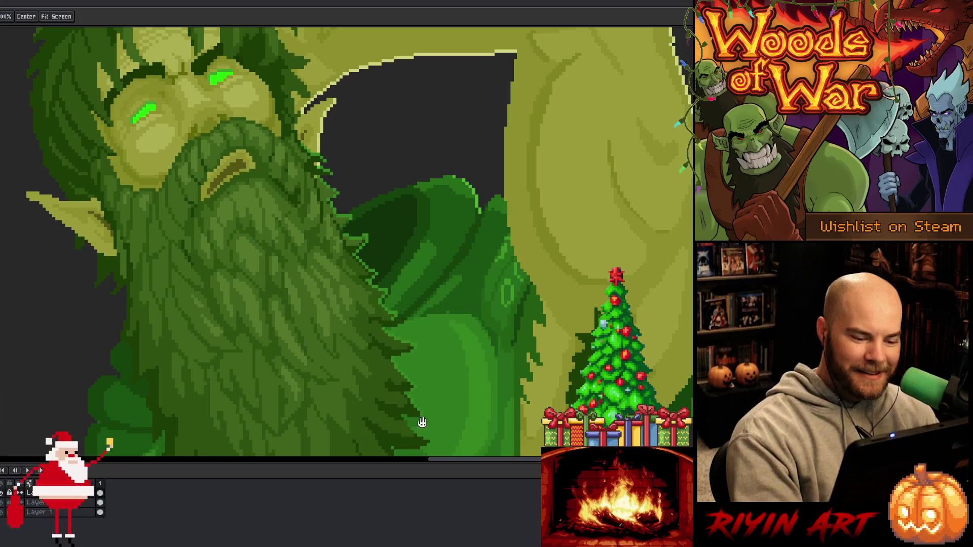
drag(422, 402, 387, 334)
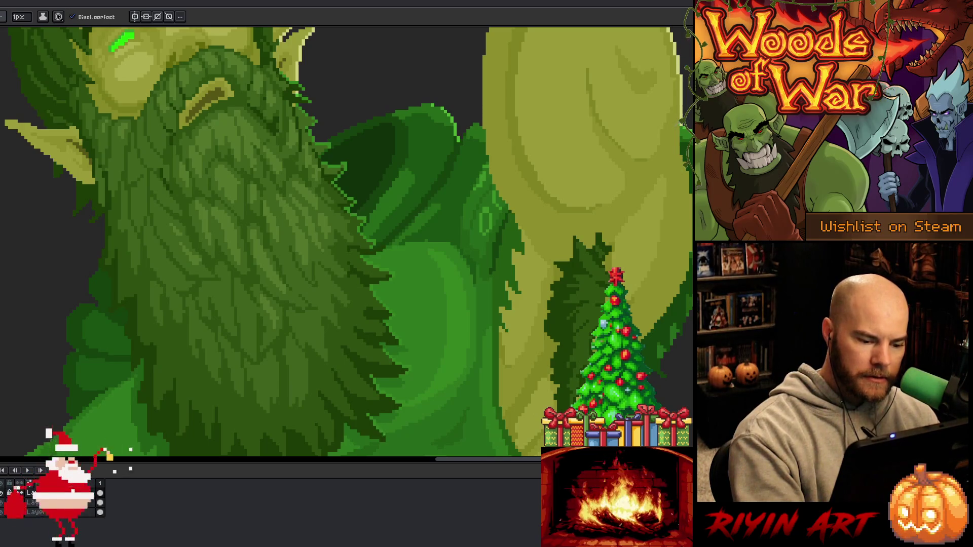
- Sample several colours near the face, then pick a green shade from the beard
mouse_move(466, 322)
mouse_down()
mouse_move(431, 317)
mouse_move(467, 387)
mouse_up()
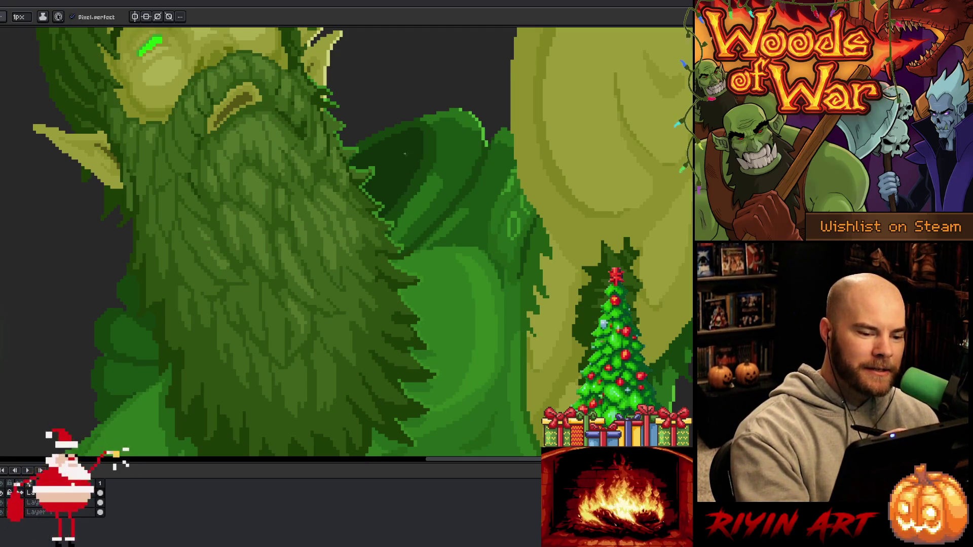
alt+click(391, 215)
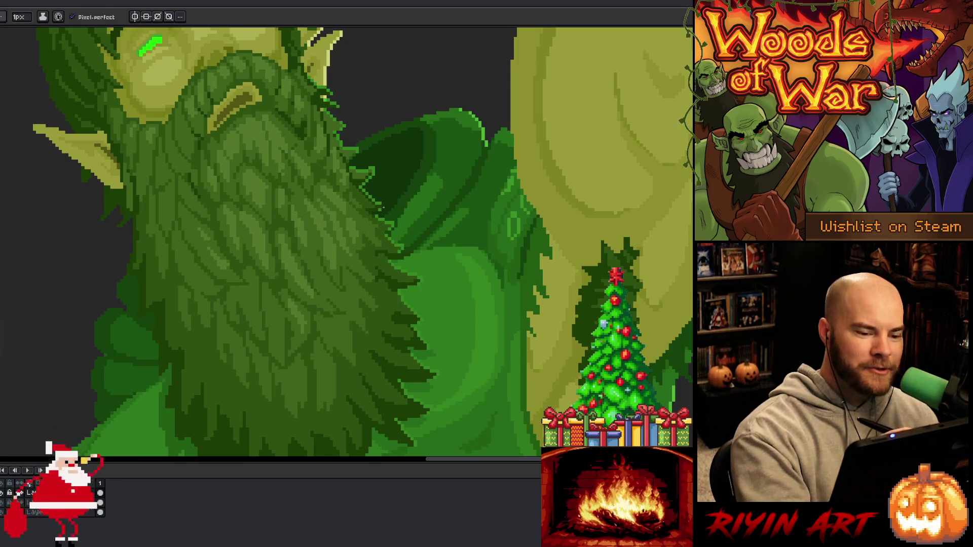
alt+click(376, 215)
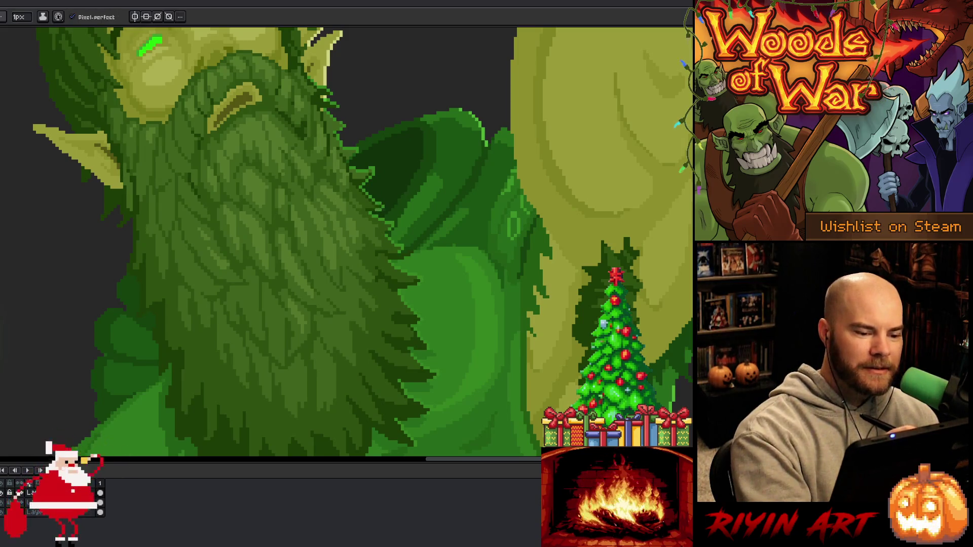
alt+click(398, 219)
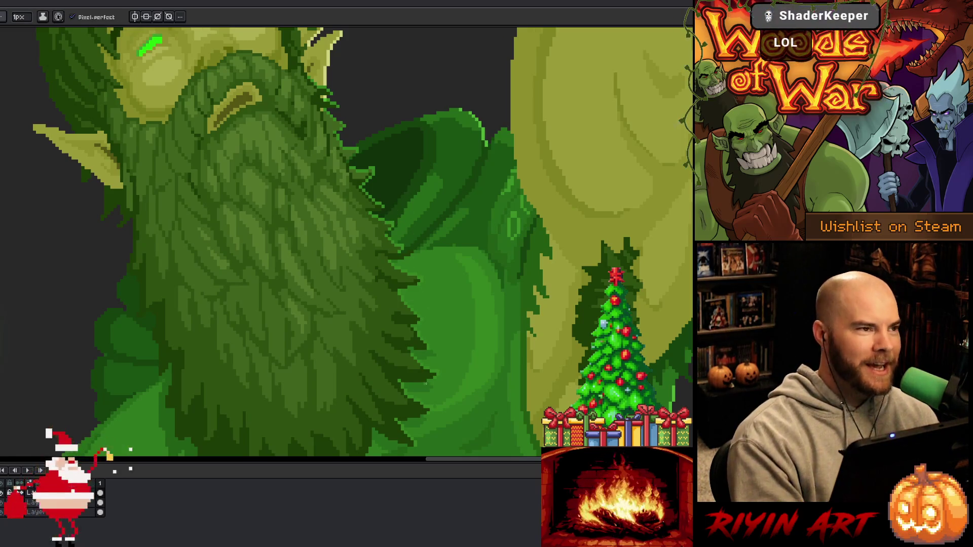
mouse_move(440, 370)
mouse_down()
mouse_move(439, 311)
mouse_move(428, 291)
mouse_up()
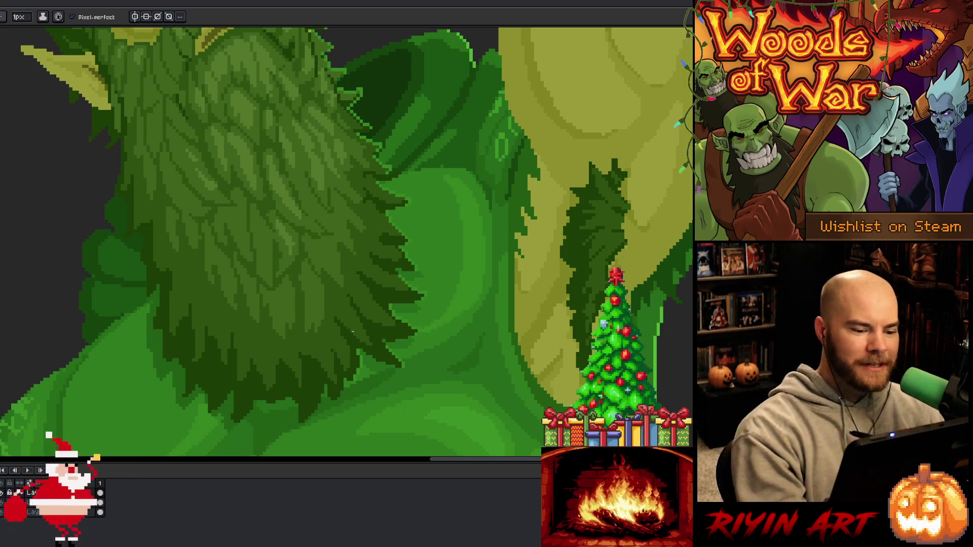
alt+click(360, 357)
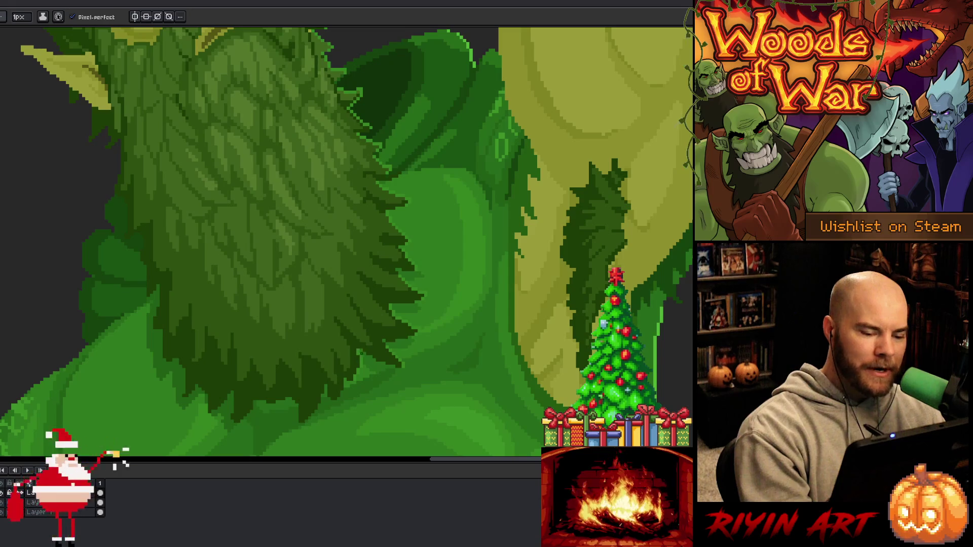
alt+click(363, 358)
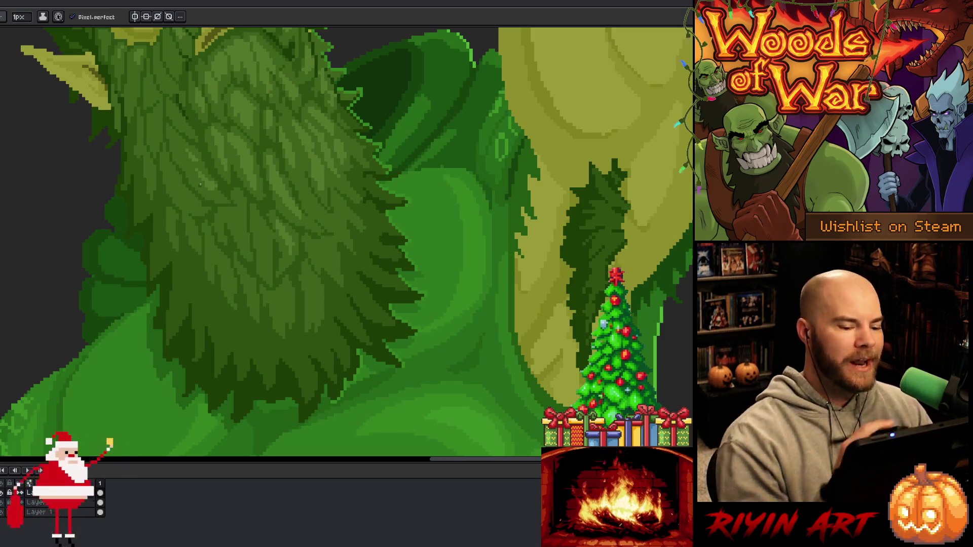
- Sample another green from the lower part of the beard
alt+click(332, 381)
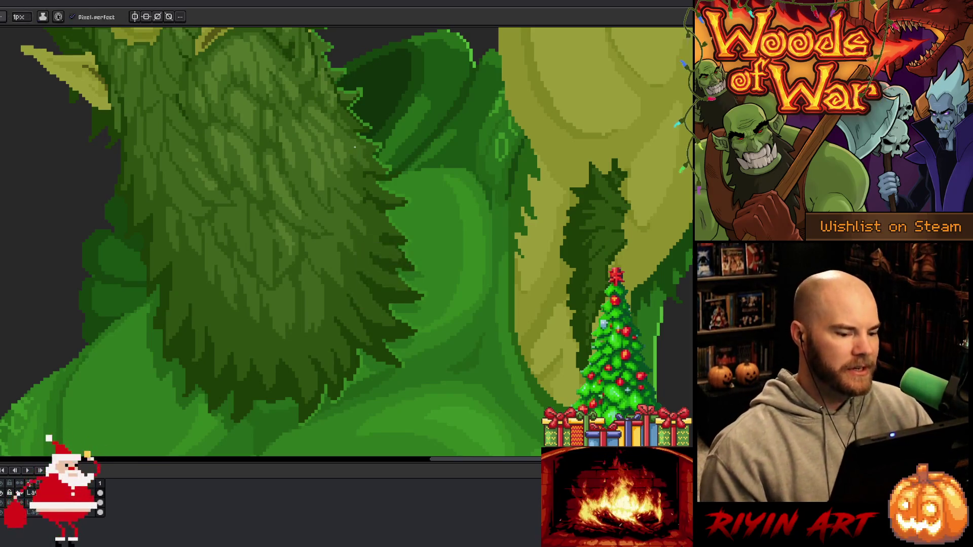
- Draw a short dark stroke along the raised arm's edge
scroll(395, 244, down, 5)
scroll(405, 244, up, 4)
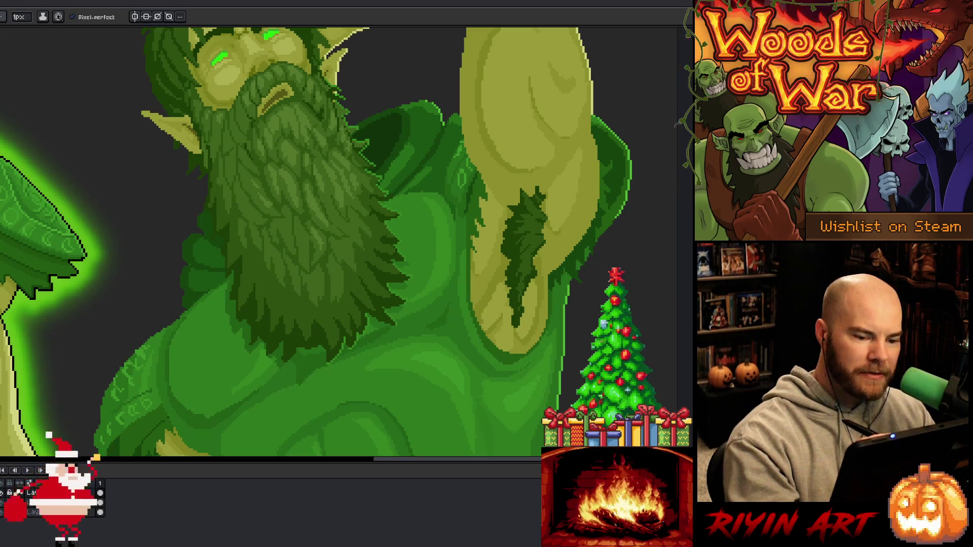
drag(481, 198, 479, 208)
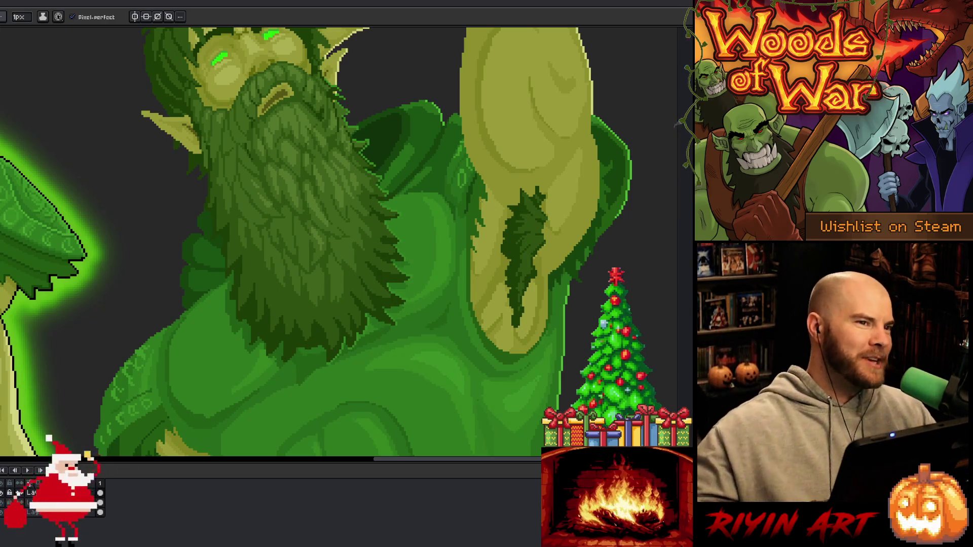
- Frame the sprite's bottom edge, briefly switching to the Paint Bucket and back to Pencil
scroll(464, 247, down, 2)
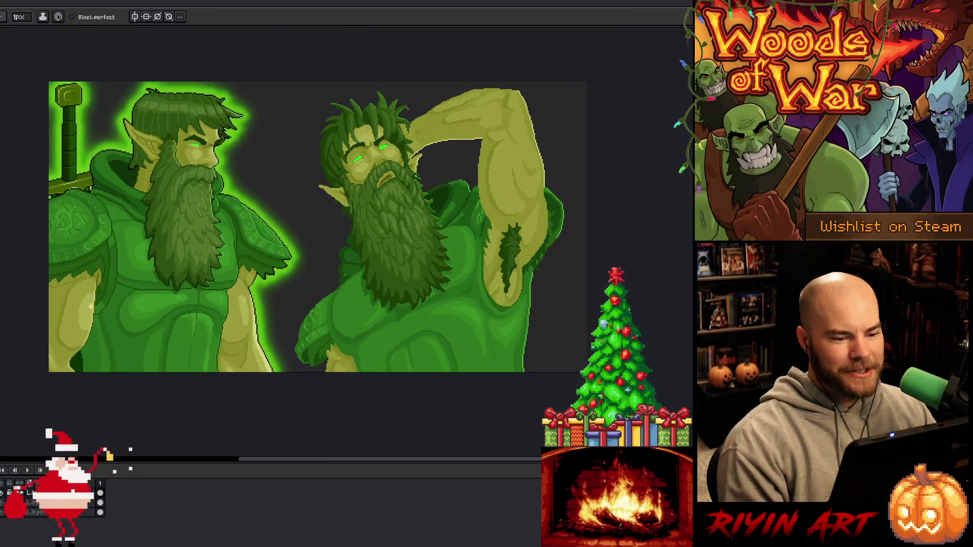
scroll(340, 278, up, 2)
scroll(327, 329, up, 2)
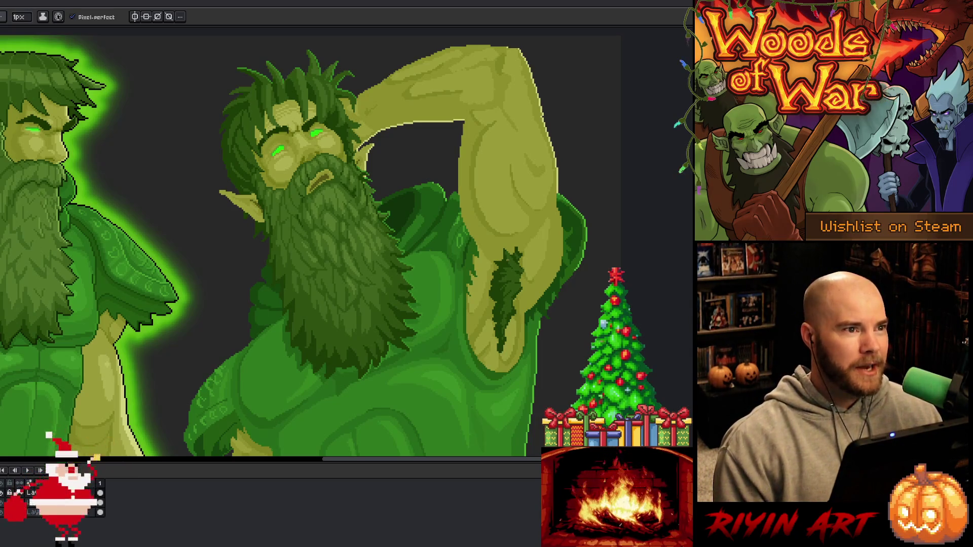
drag(550, 336, 514, 262)
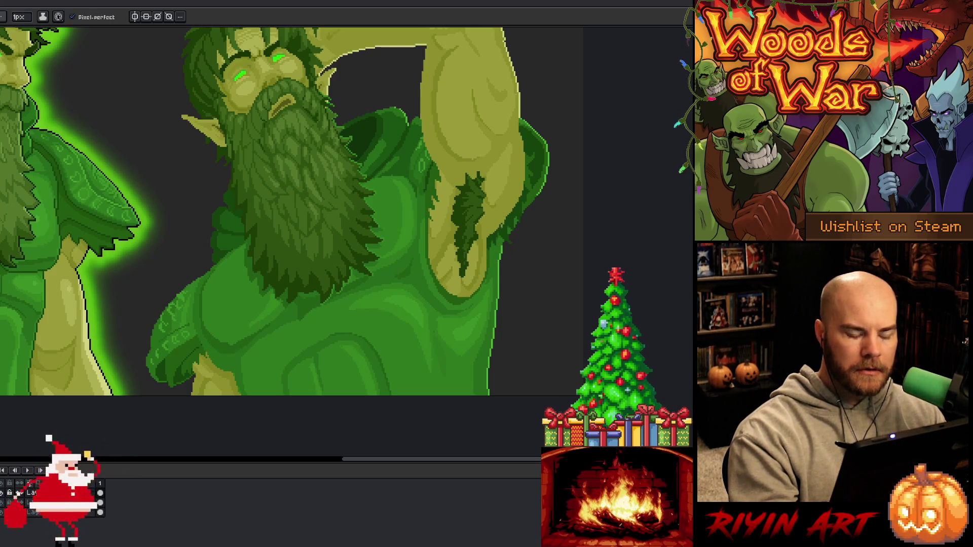
key(g)
key(b)
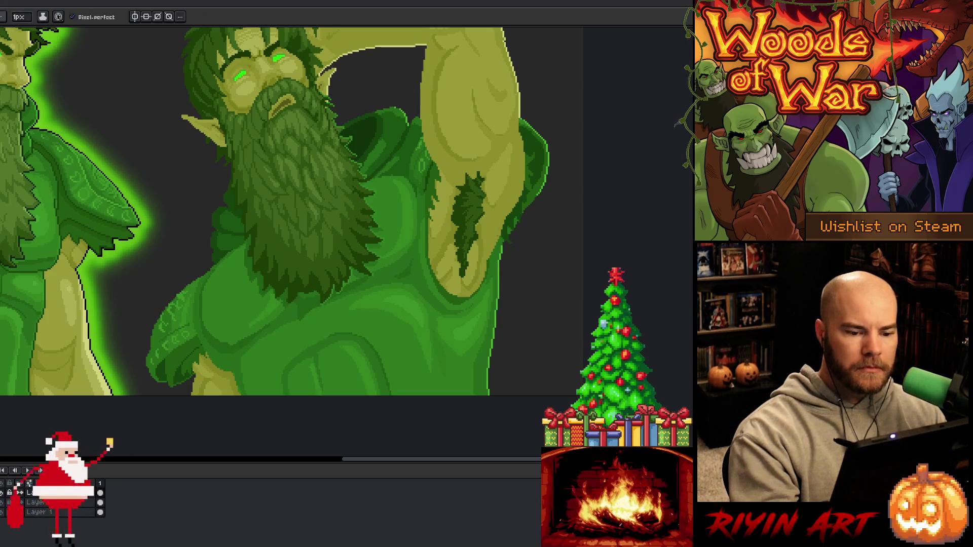
- Draw light outline strokes on the torso's right edge and along the raised arm's top
drag(502, 236, 492, 256)
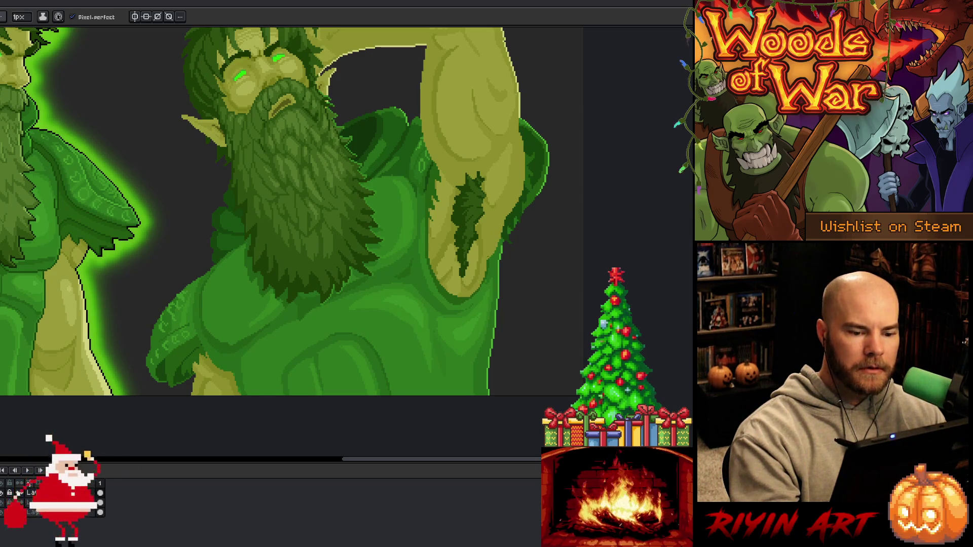
drag(389, 47, 413, 48)
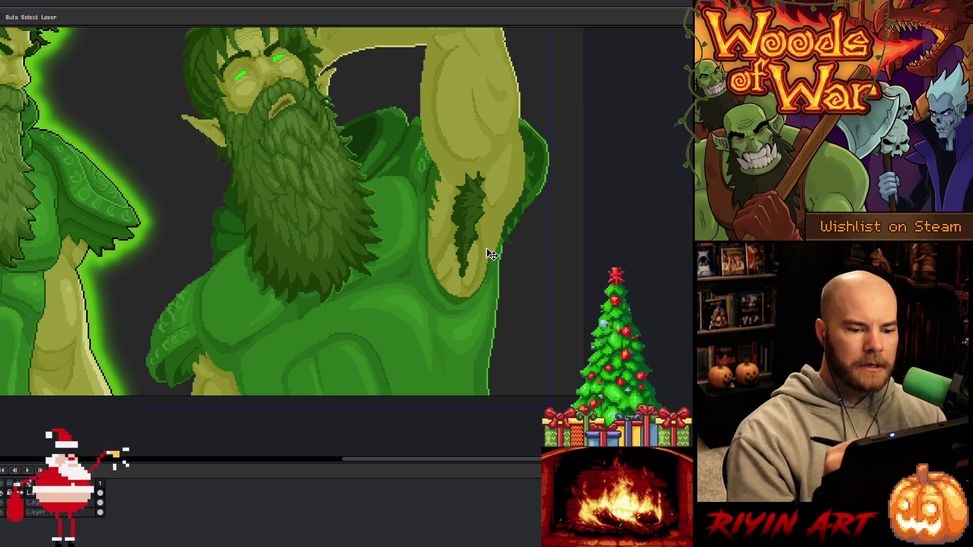
scroll(490, 252, down, 5)
scroll(519, 231, up, 4)
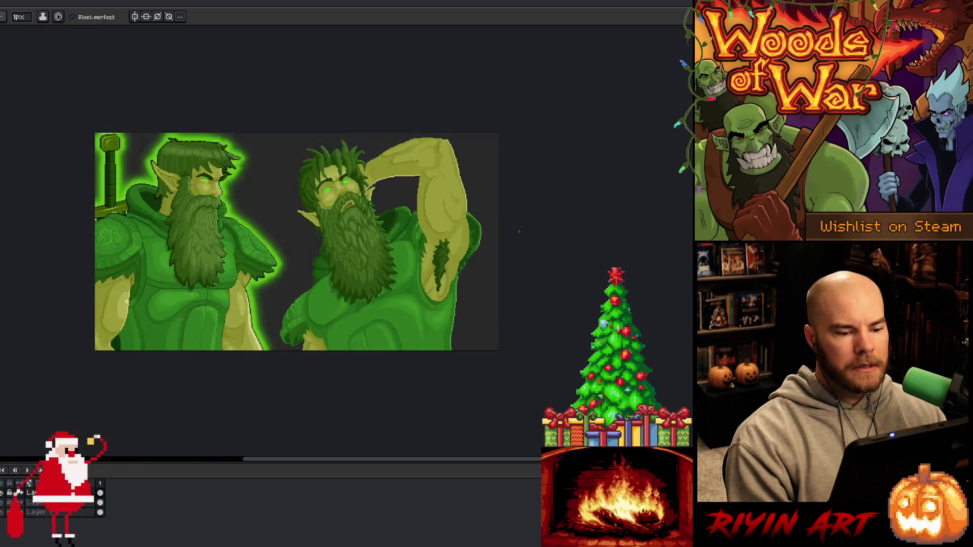
scroll(479, 297, up, 1)
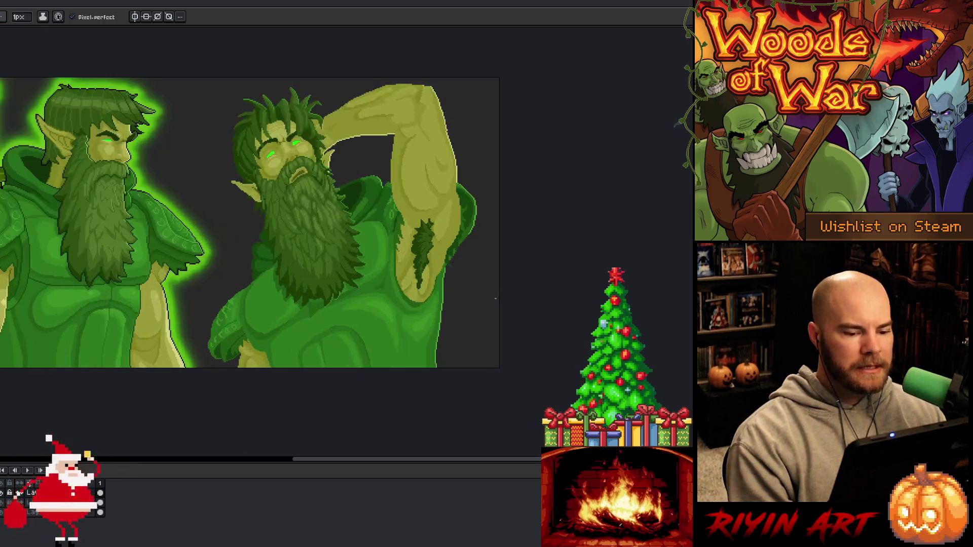
scroll(456, 298, up, 2)
scroll(441, 298, up, 1)
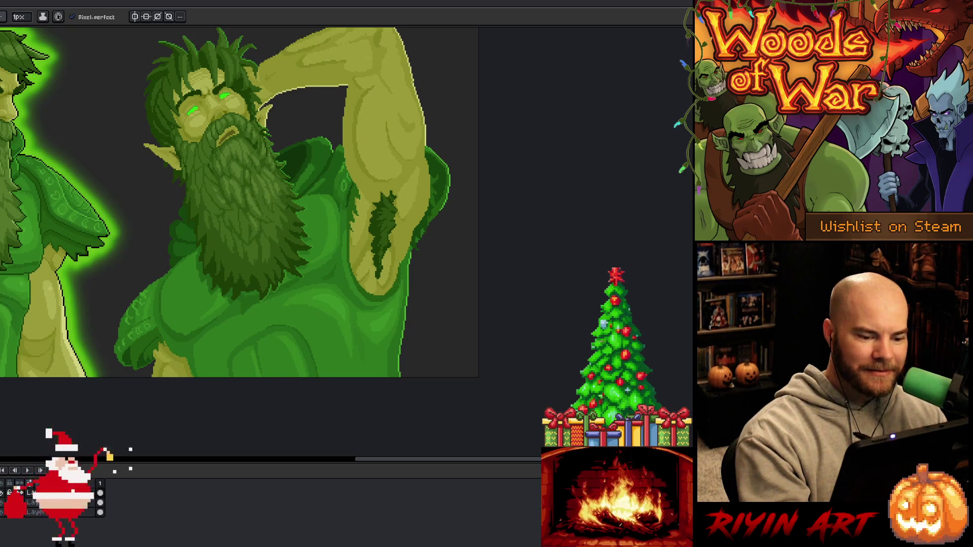
- Dab lighter pixels around the armpit and sample a new colour from the artwork
click(393, 285)
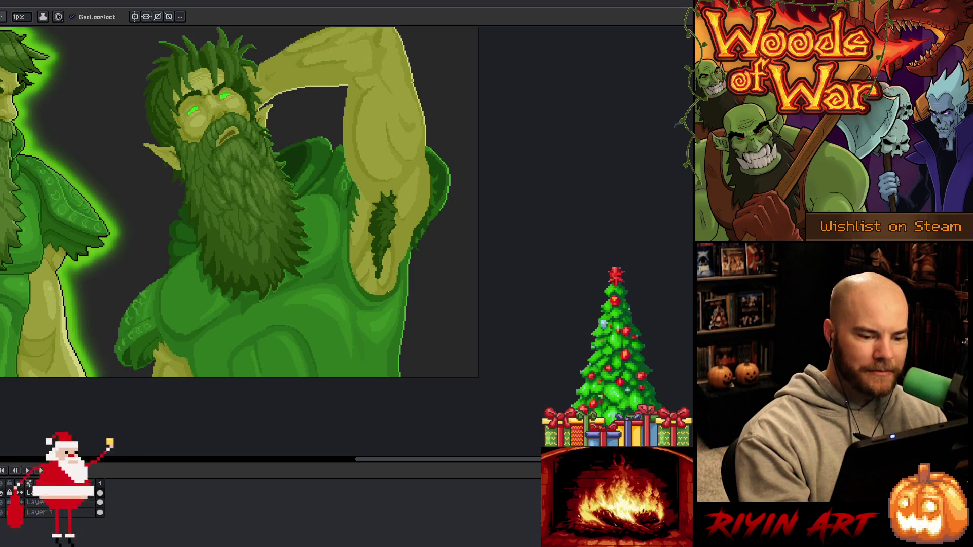
click(393, 291)
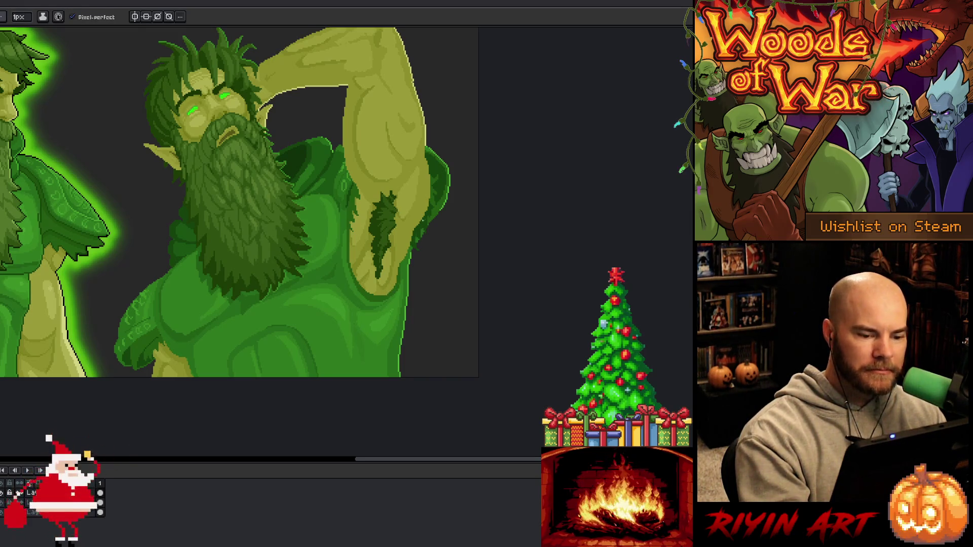
click(399, 281)
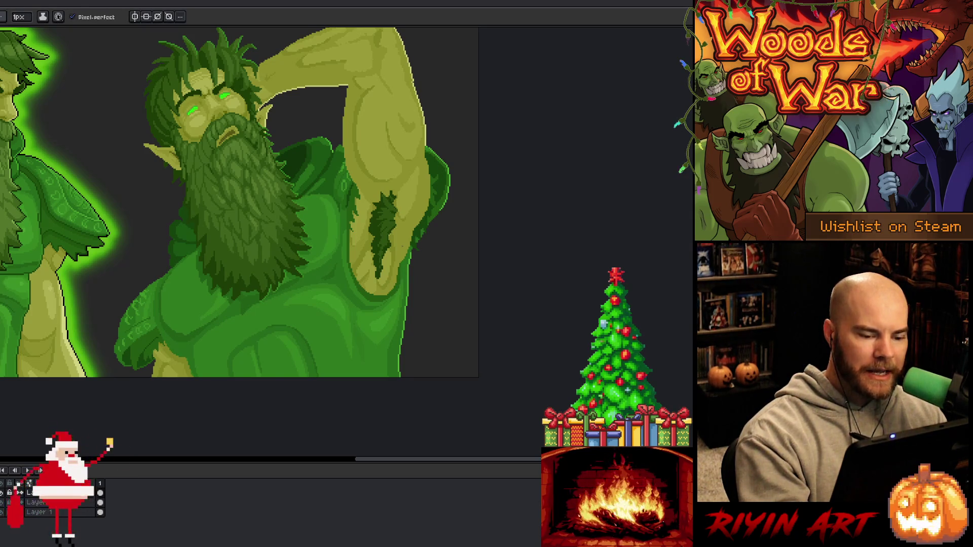
alt+click(402, 248)
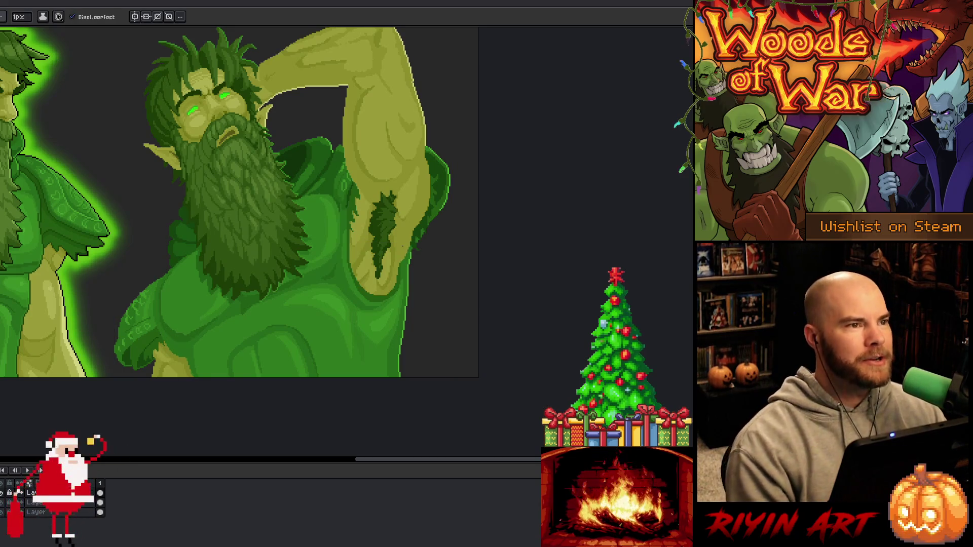
scroll(354, 244, down, 2)
scroll(355, 243, up, 2)
drag(345, 238, 394, 260)
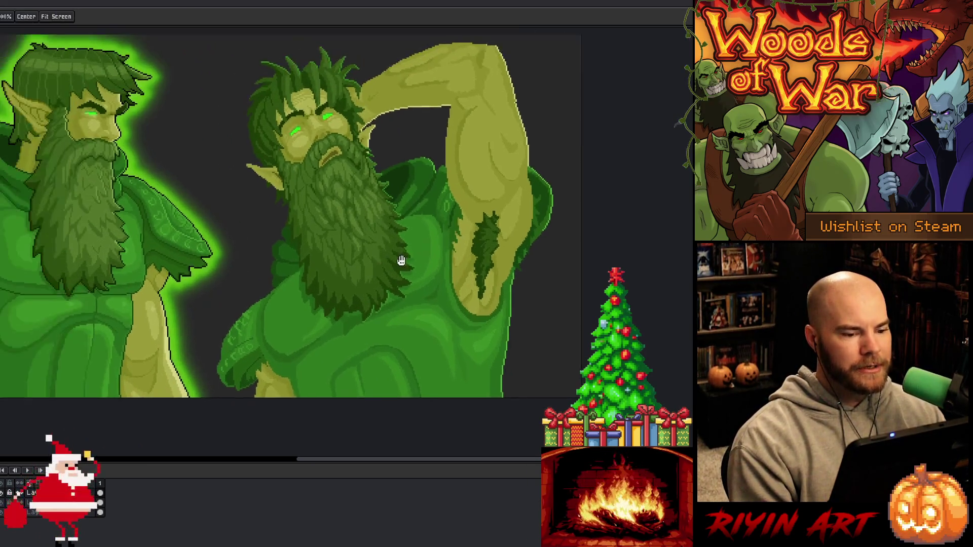
scroll(269, 281, up, 1)
scroll(218, 321, up, 1)
scroll(230, 322, down, 2)
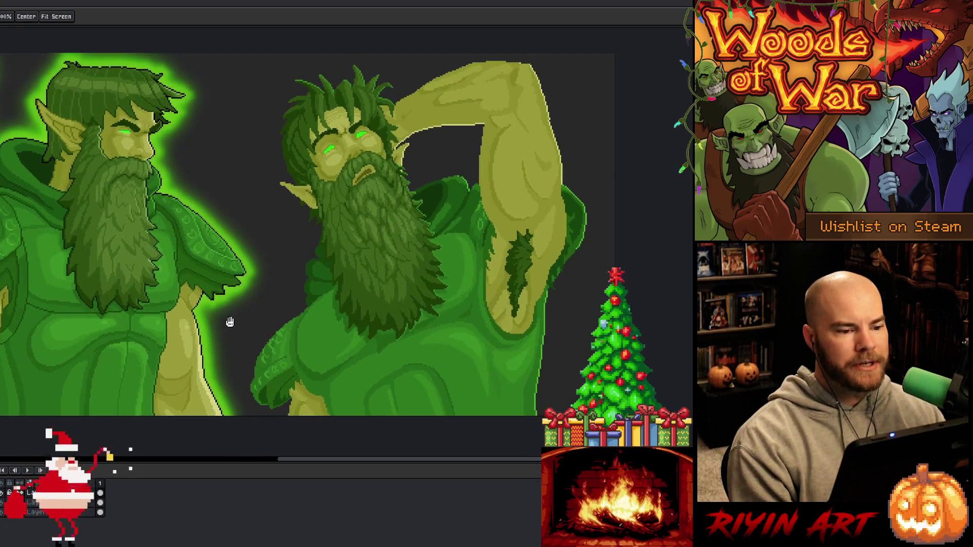
key(b)
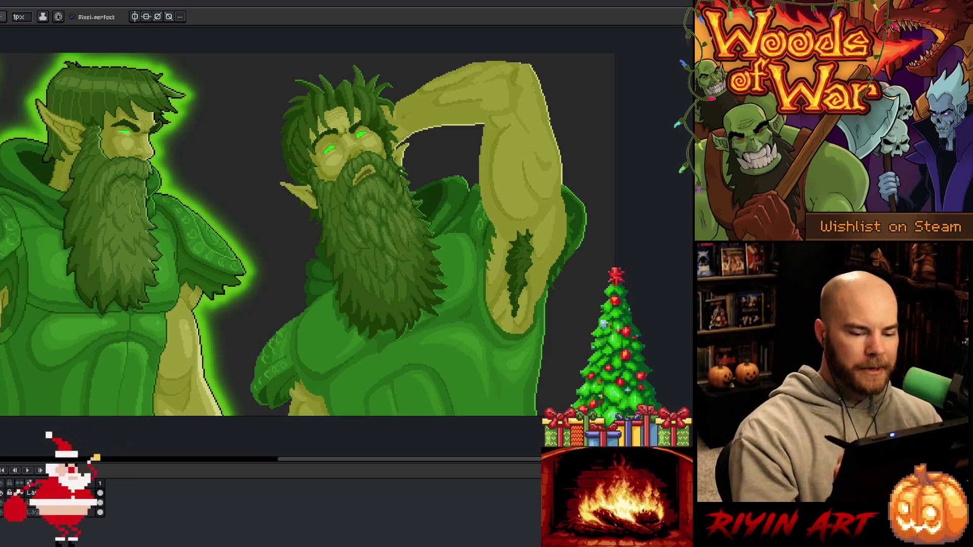
key(i)
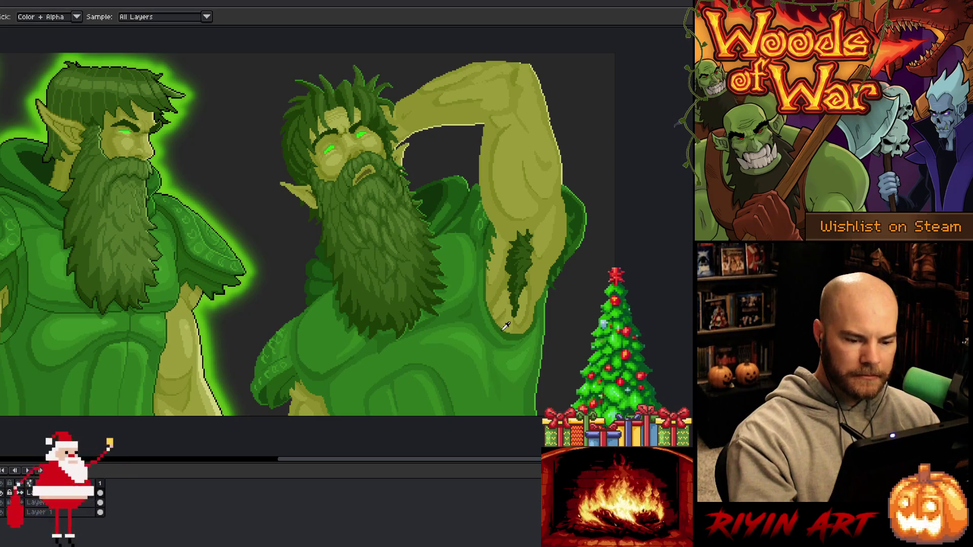
key(b)
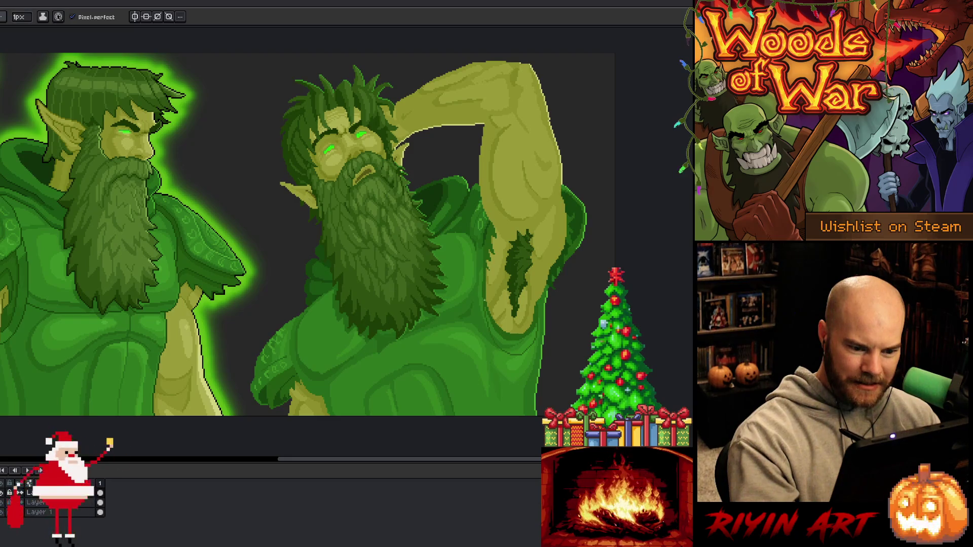
key(g)
key(b)
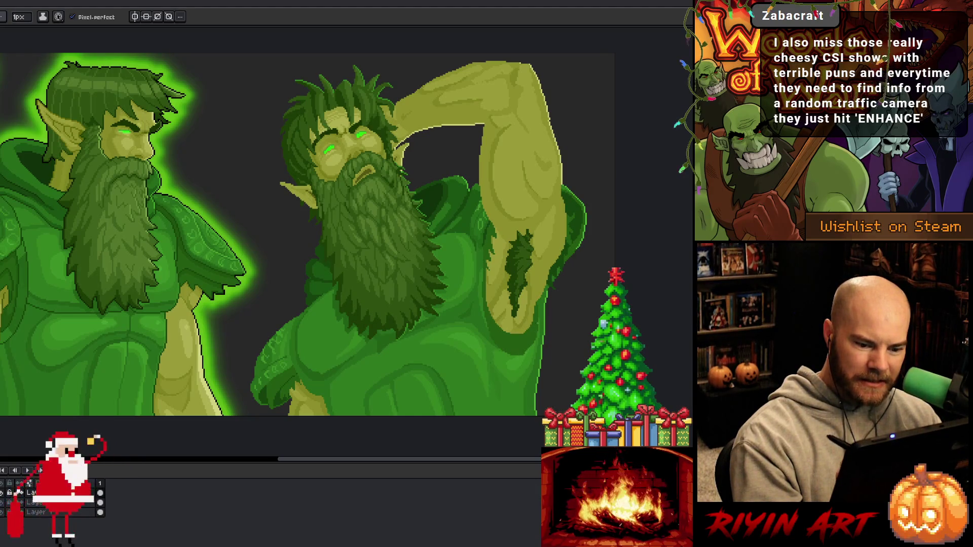
alt+click(527, 355)
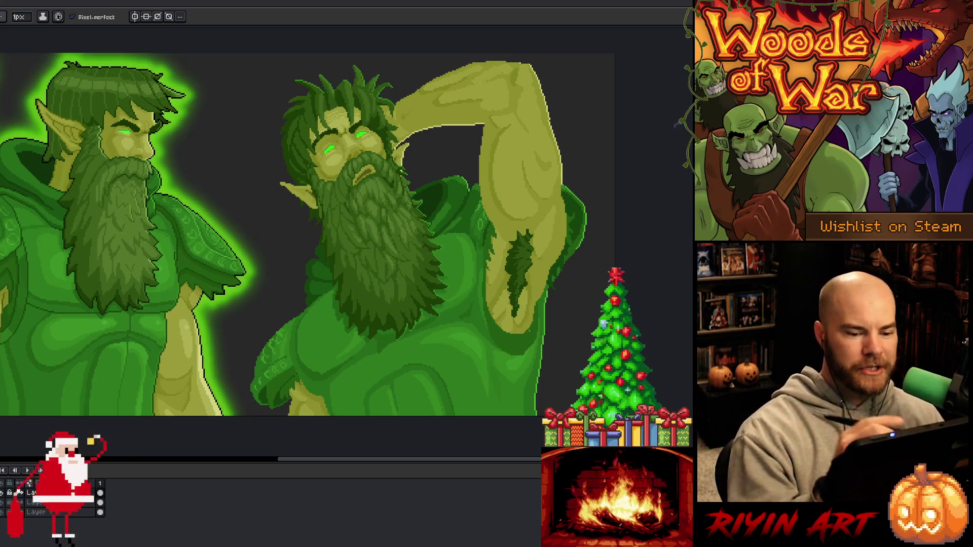
alt+click(486, 295)
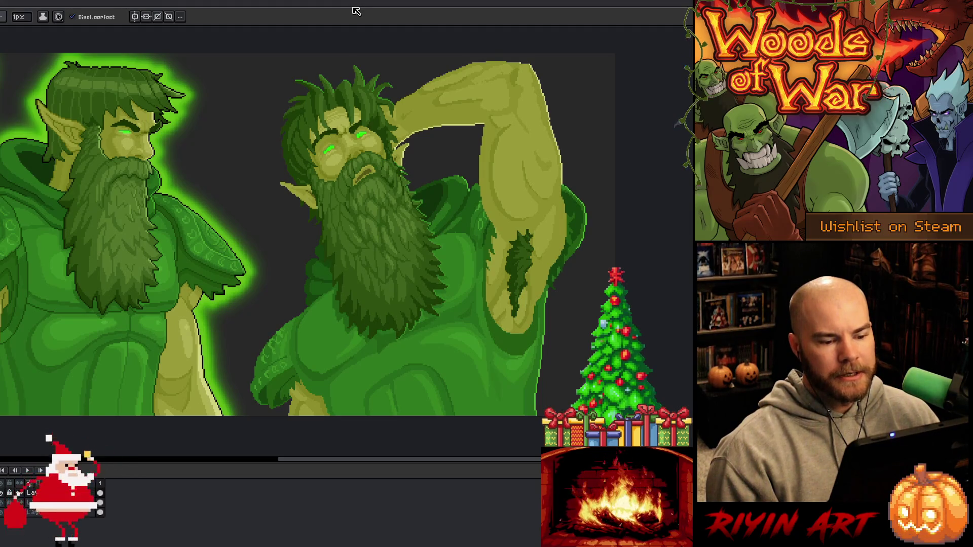
- Zoom out to view the whole canvas with both druids
scroll(507, 263, up, 3)
scroll(506, 263, down, 2)
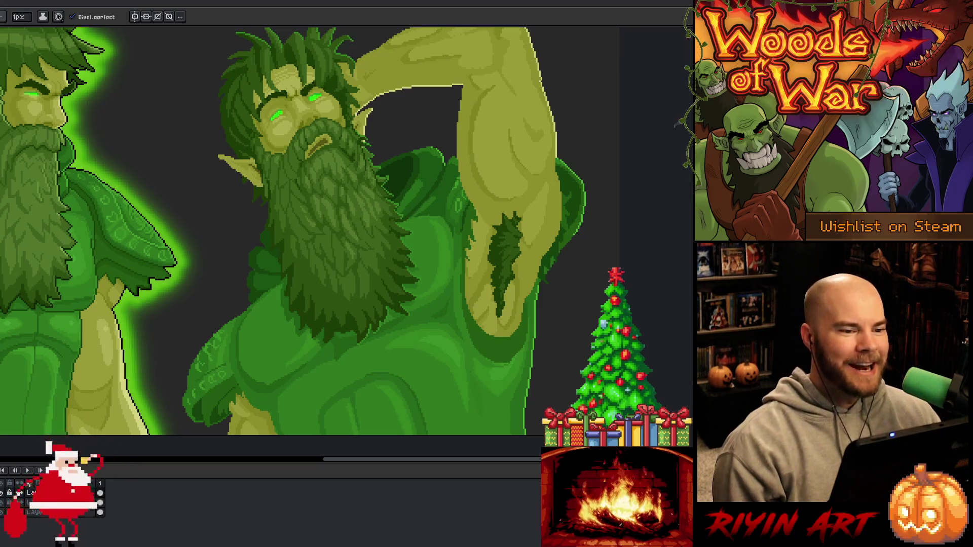
scroll(355, 162, down, 1)
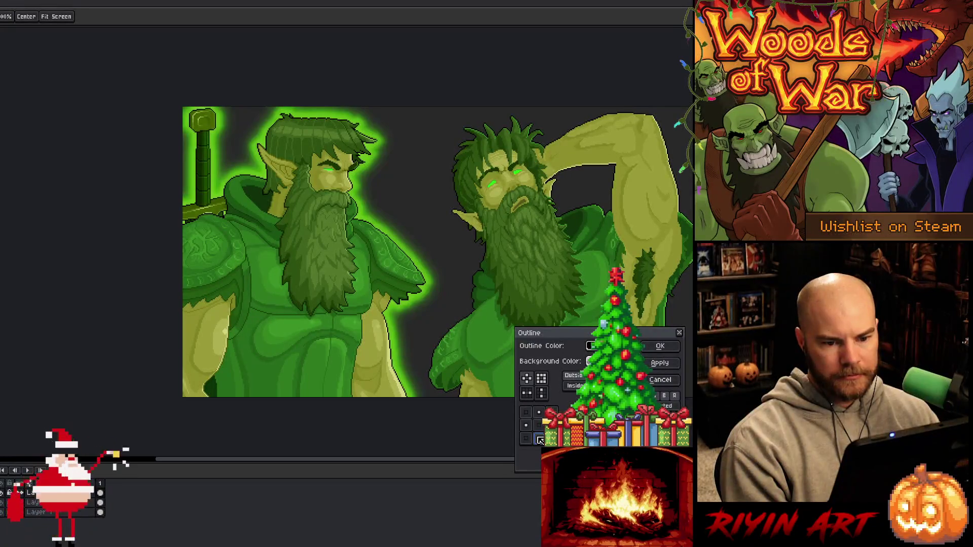
- Confirm the outline, fill the selected druid solid bright green, deselect, and apply one outline pass
click(660, 350)
mouse_move(478, 299)
mouse_down()
mouse_move(290, 325)
mouse_move(327, 295)
mouse_up()
key(i)
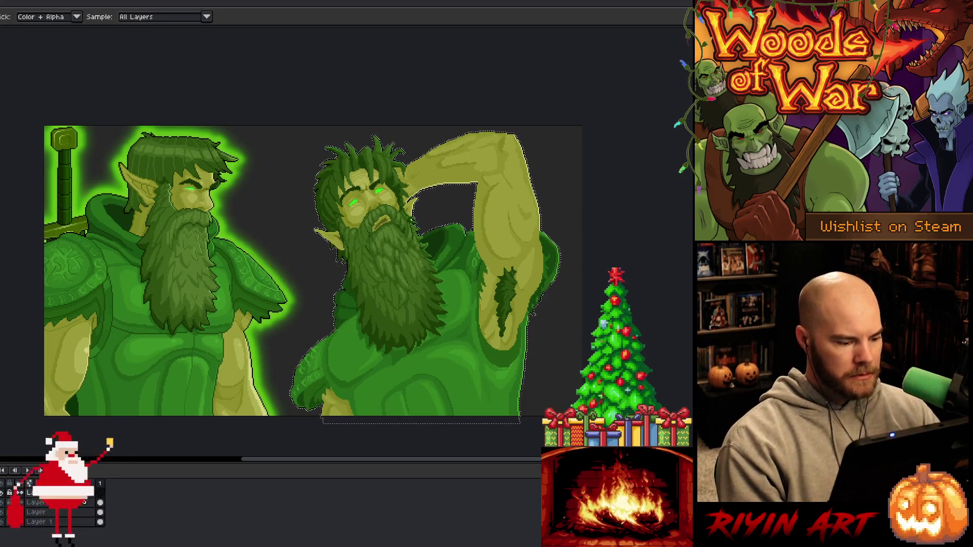
scroll(240, 361, up, 3)
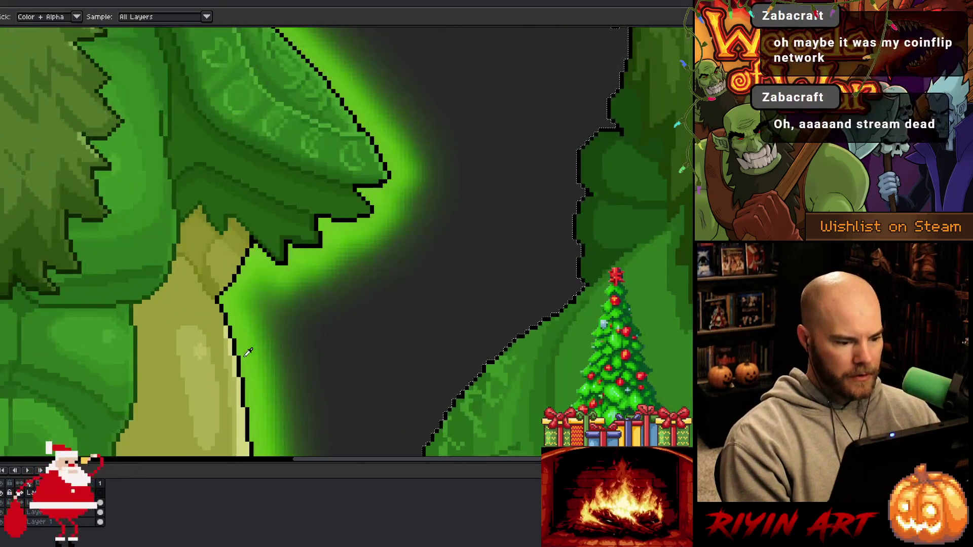
scroll(242, 346, down, 4)
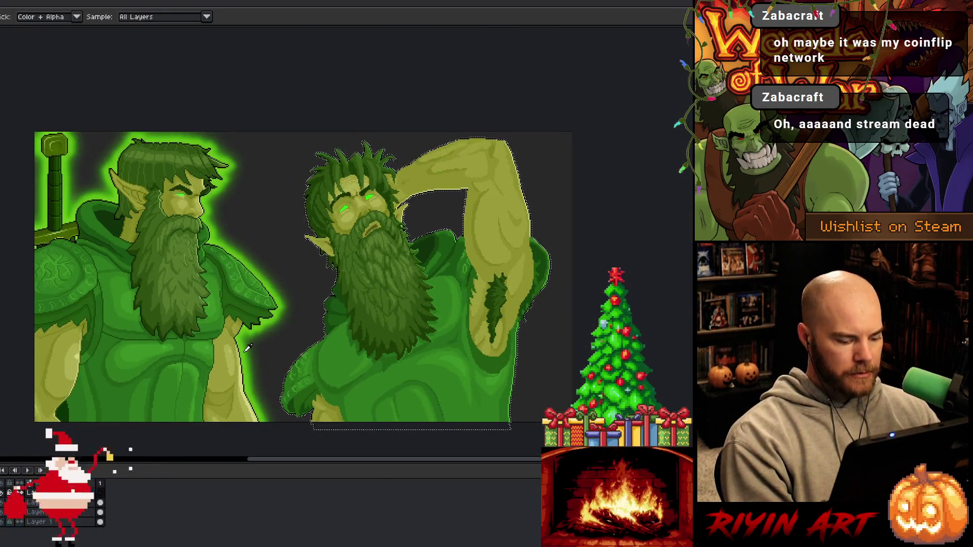
key(f)
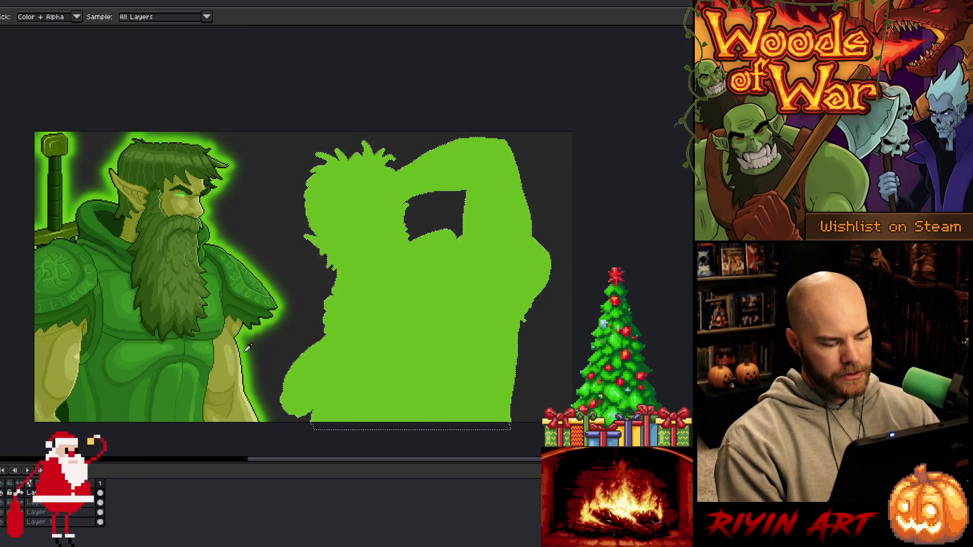
key(ctrl+d)
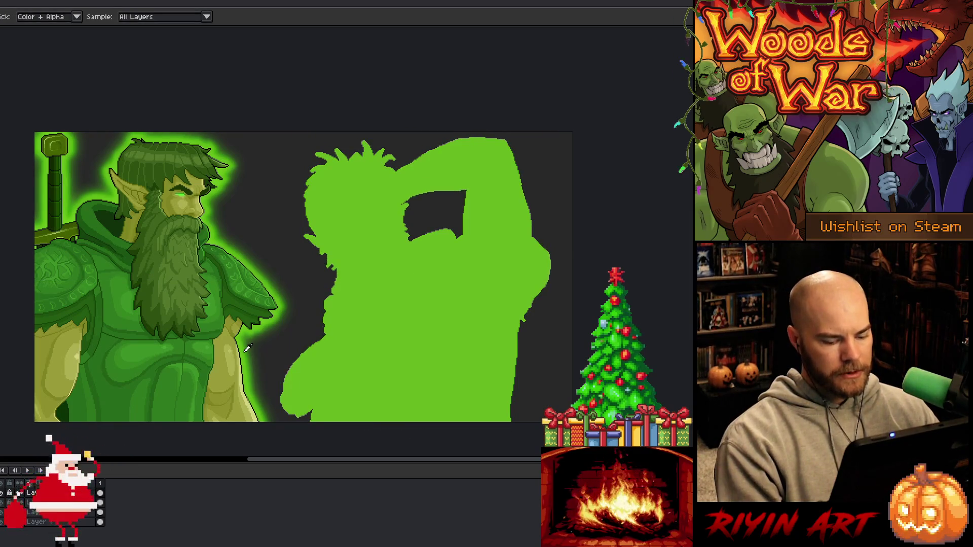
key(shift+o)
key(Return)
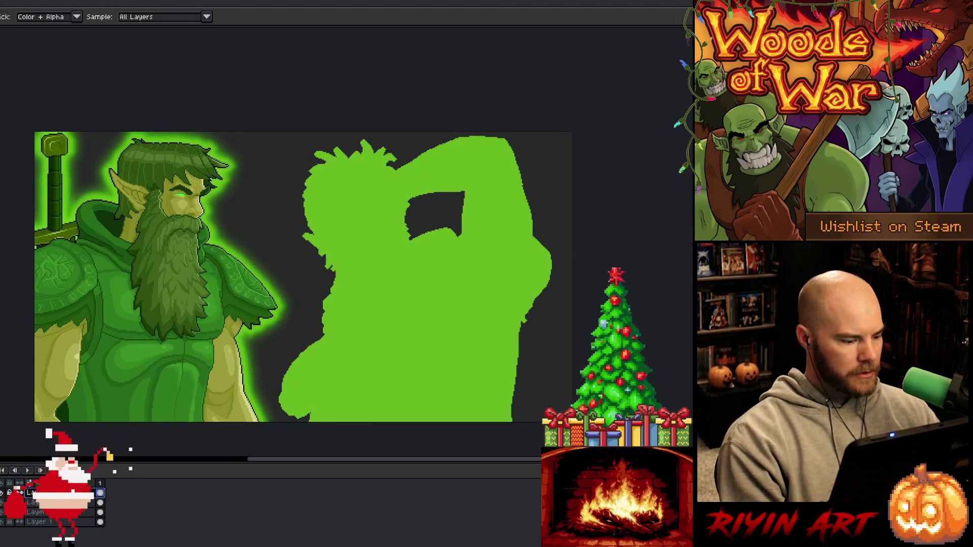
- On the silhouette layer, apply seven more Outline passes to thicken the green outline
key(ctrl+Down)
key(shift+o)
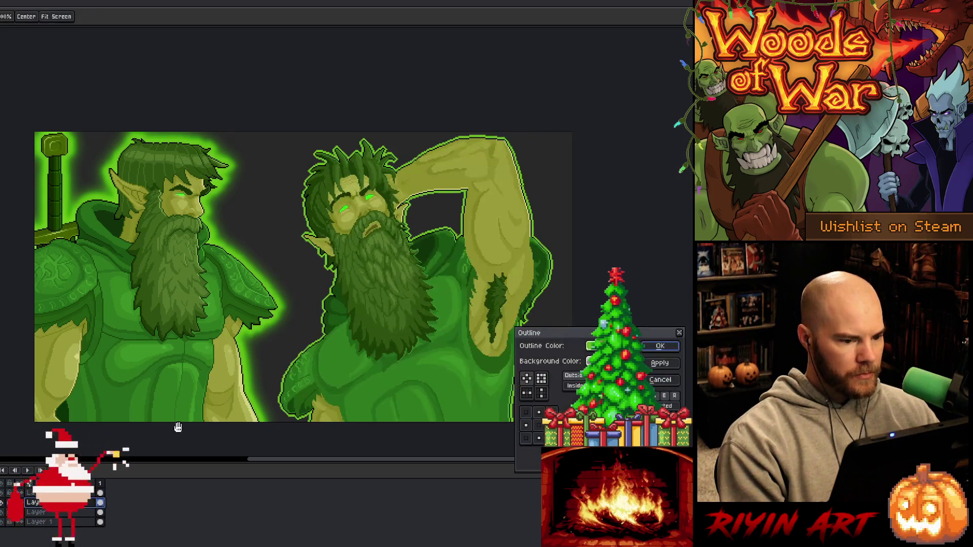
key(Return)
key(shift+o)
key(Return)
key(shift+o)
key(Return)
key(shift+o)
key(Return)
key(shift+o)
key(Return)
key(shift+o)
key(Return)
key(shift+o)
key(Return)
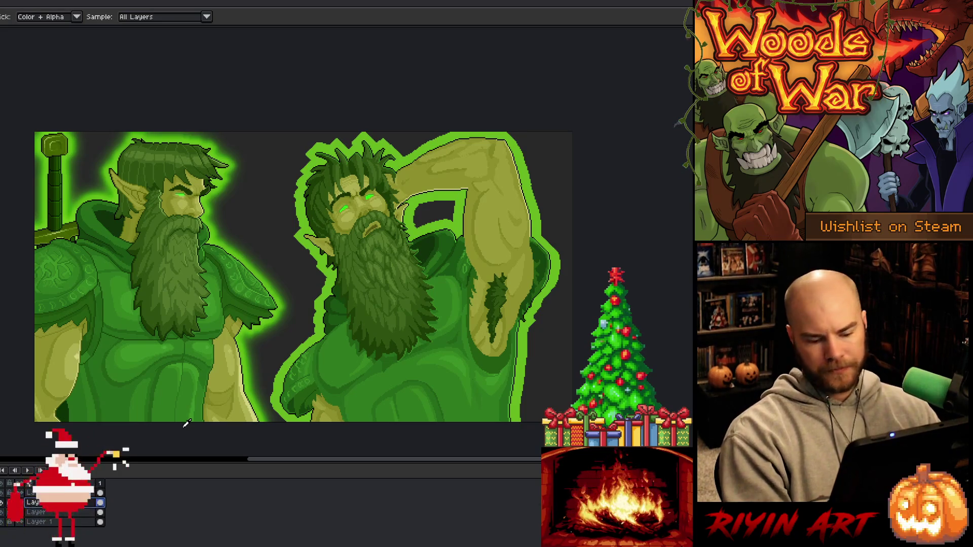
- Blur the outline with the 9x9 Convolution Matrix, outline again, and apply a second 9x9 blur
key(F9)
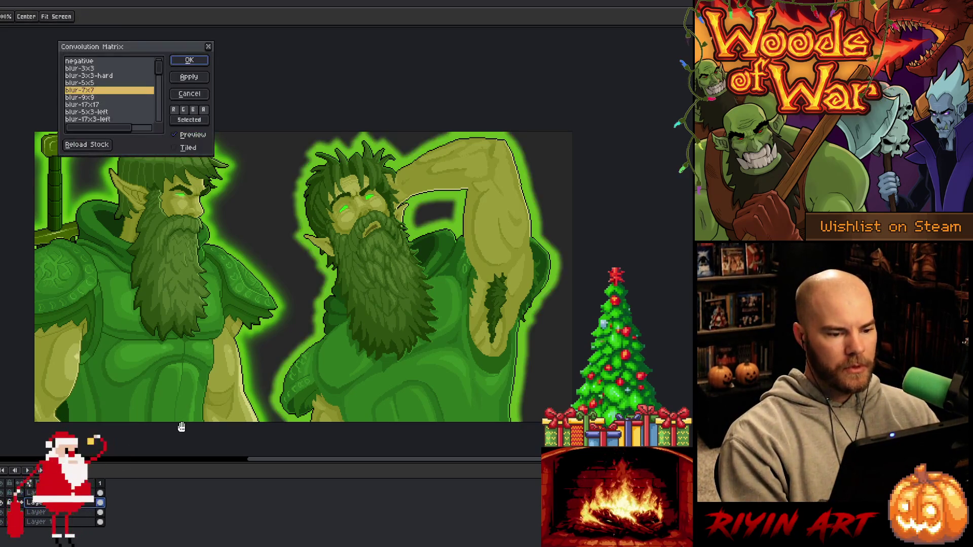
click(92, 101)
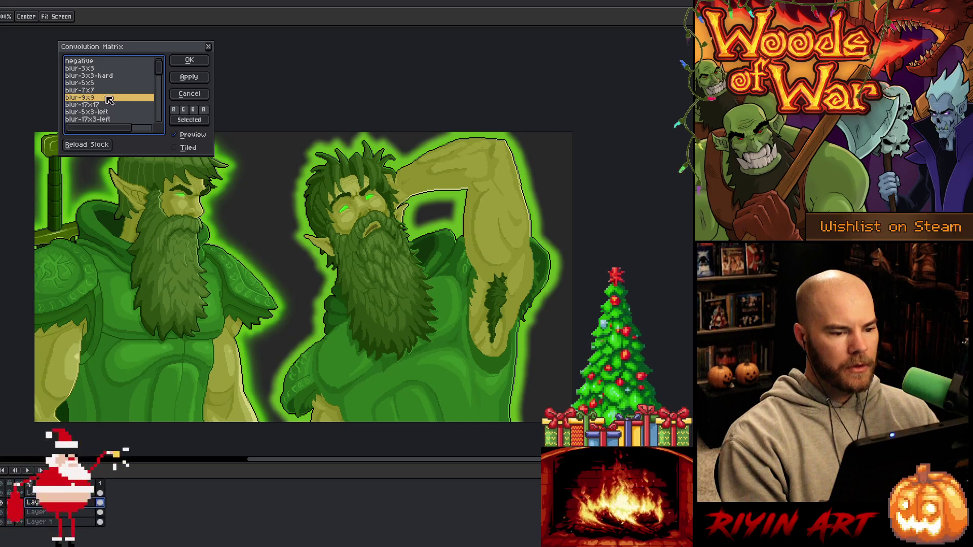
click(180, 79)
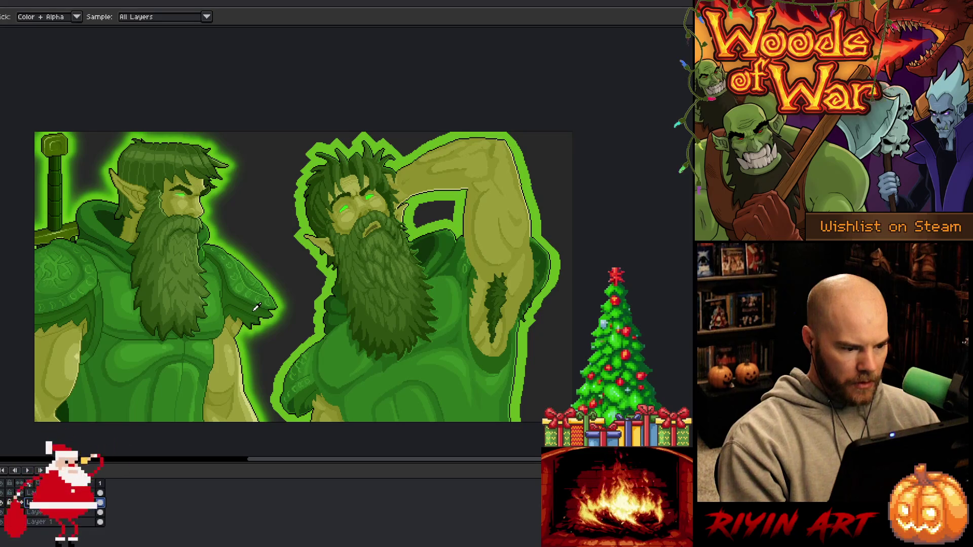
key(shift+o)
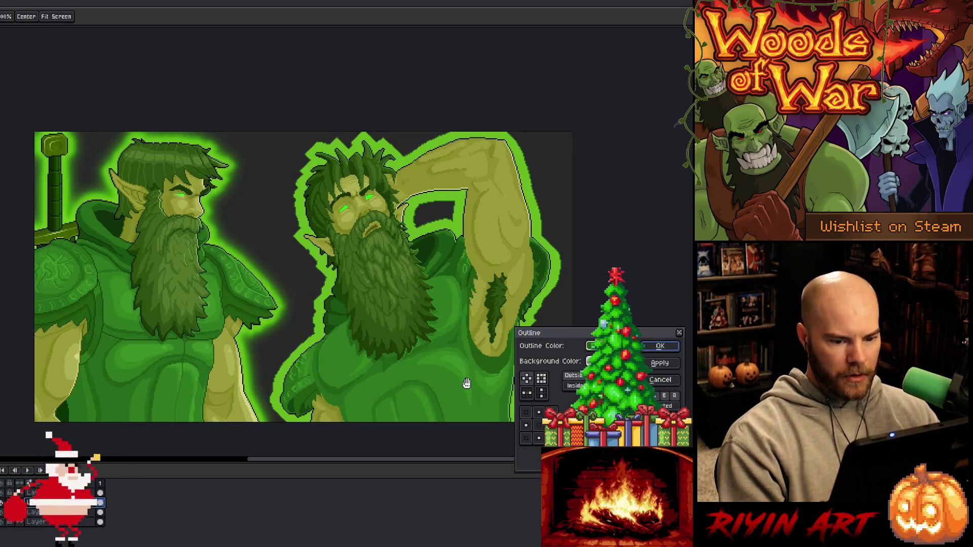
key(Return)
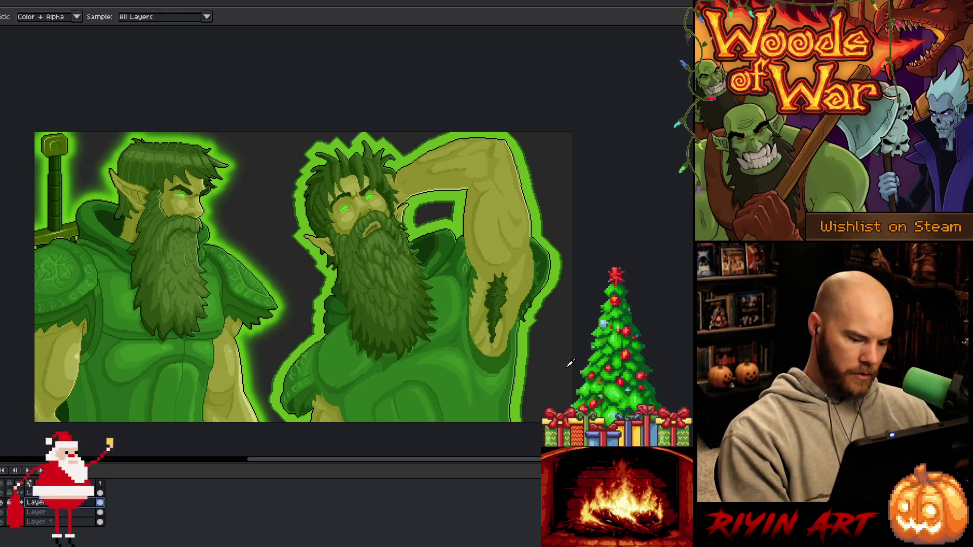
key(F9)
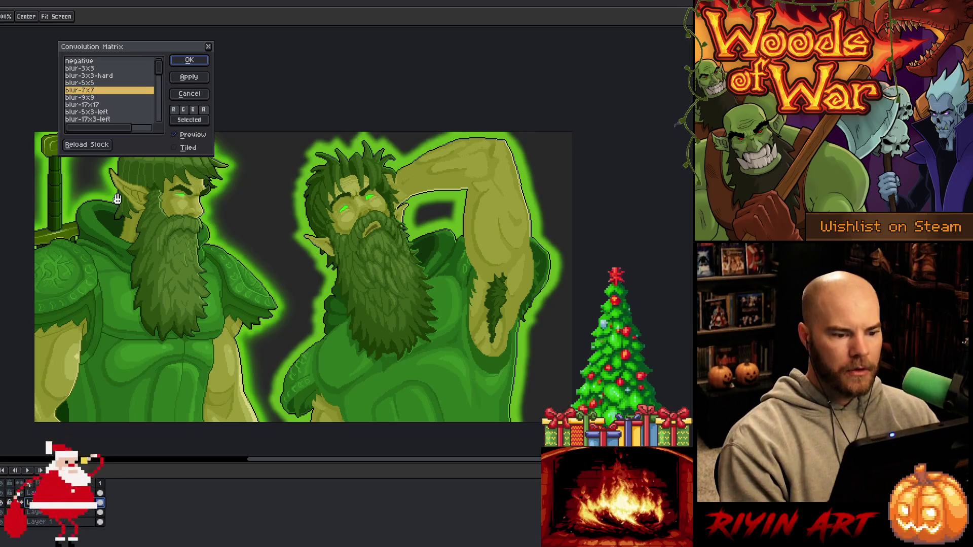
click(93, 99)
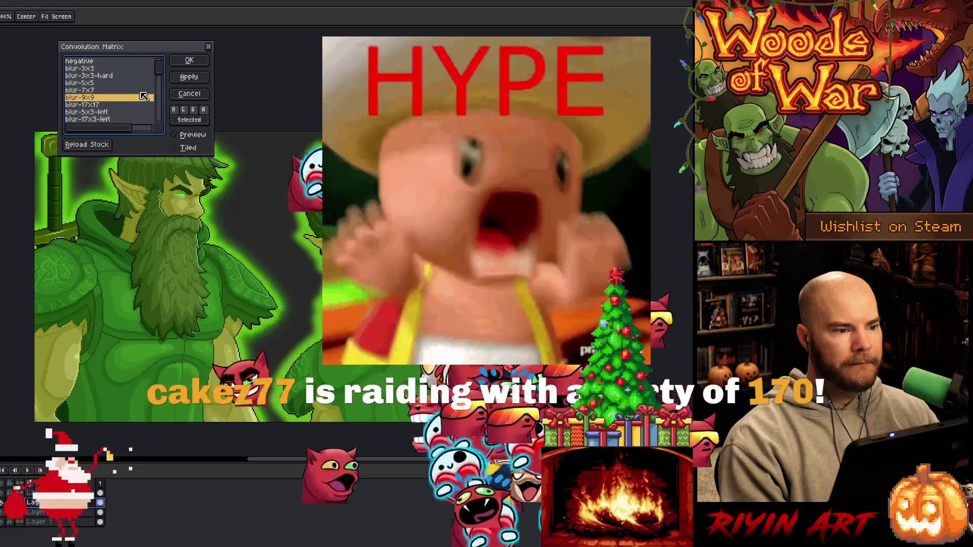
click(186, 60)
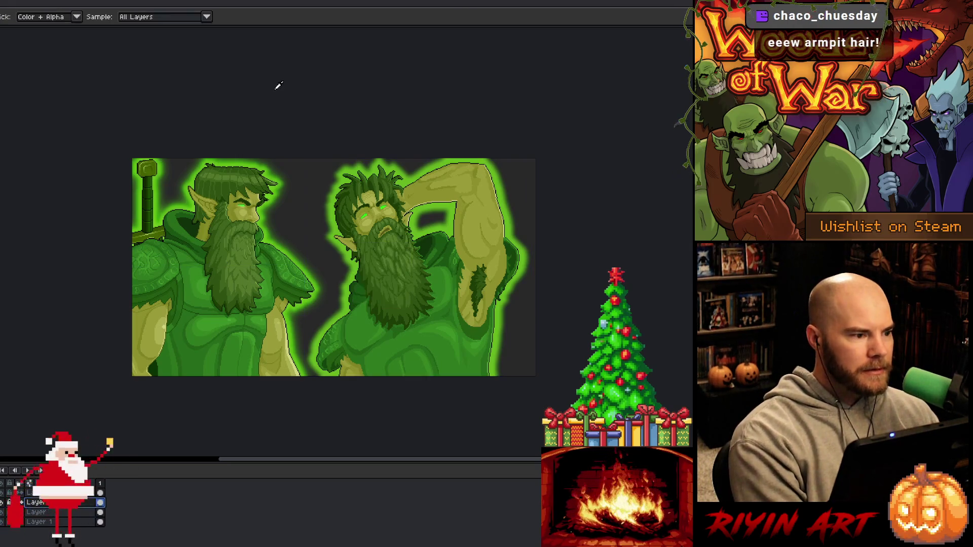
- Zoom in on the canvas to inspect both druids' matching soft green glow
scroll(340, 130, up, 2)
- Pan the canvas to recenter and review the finished glowing druid pair
drag(366, 151, 376, 130)
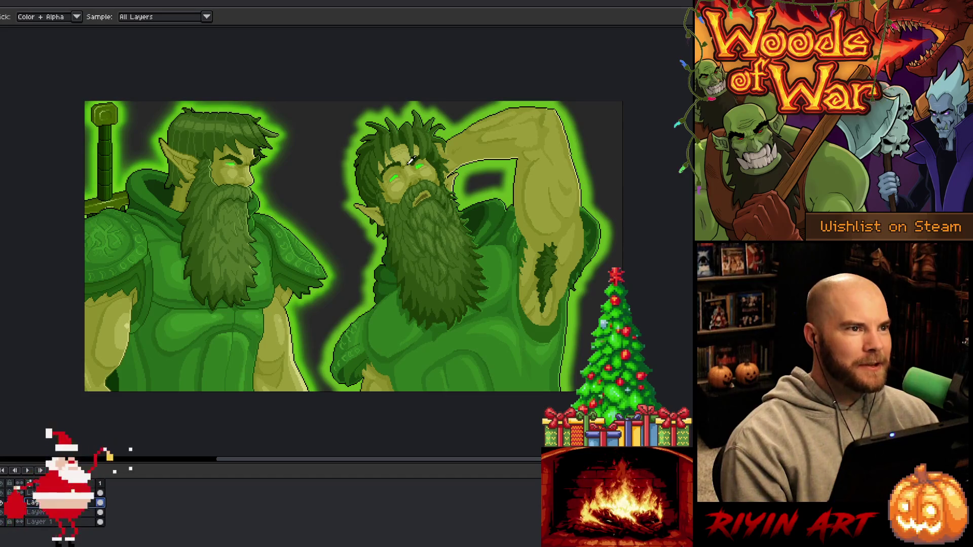
drag(426, 186, 414, 232)
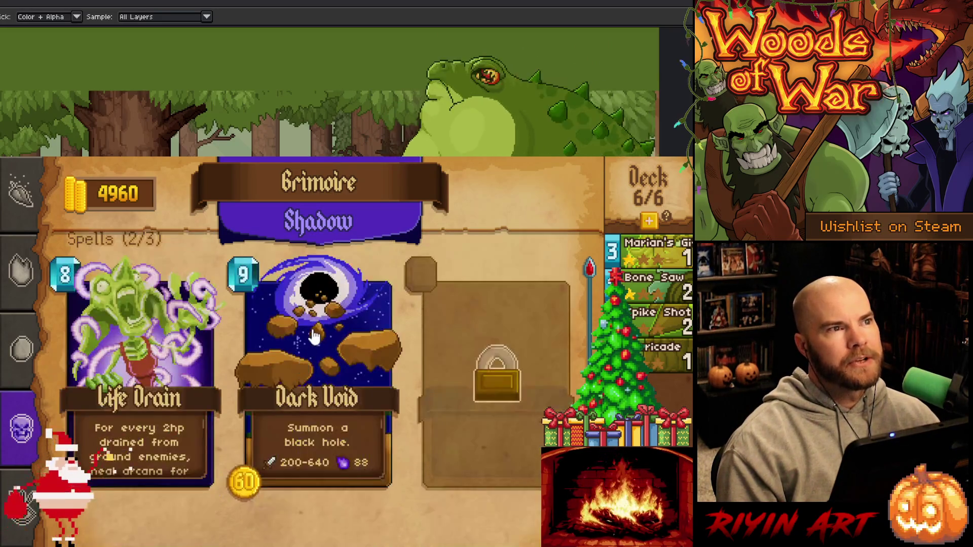
- Buy the Dark Void spell from the Grimoire's Shadow page
click(314, 336)
click(525, 194)
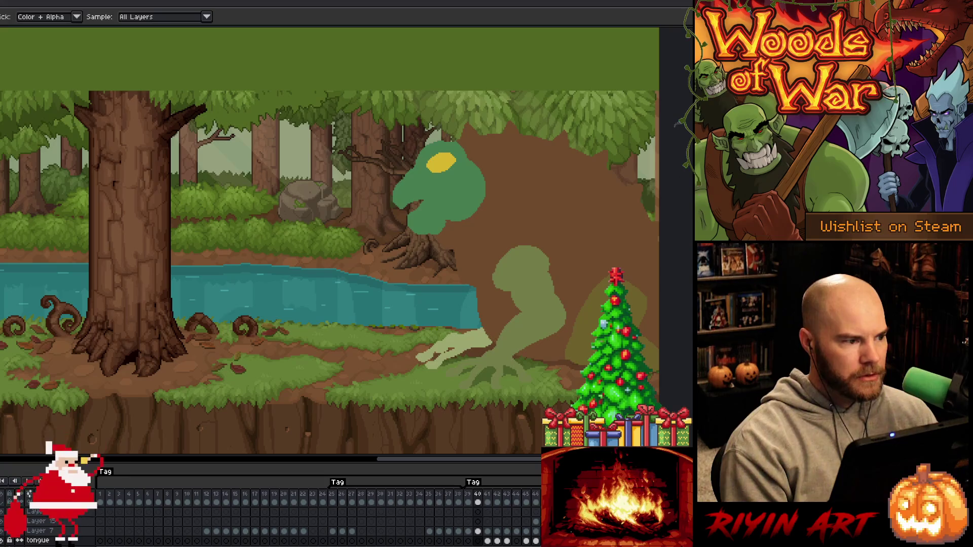
- Create a new default-size sprite and paste the game screenshot into it
key(ctrl+n)
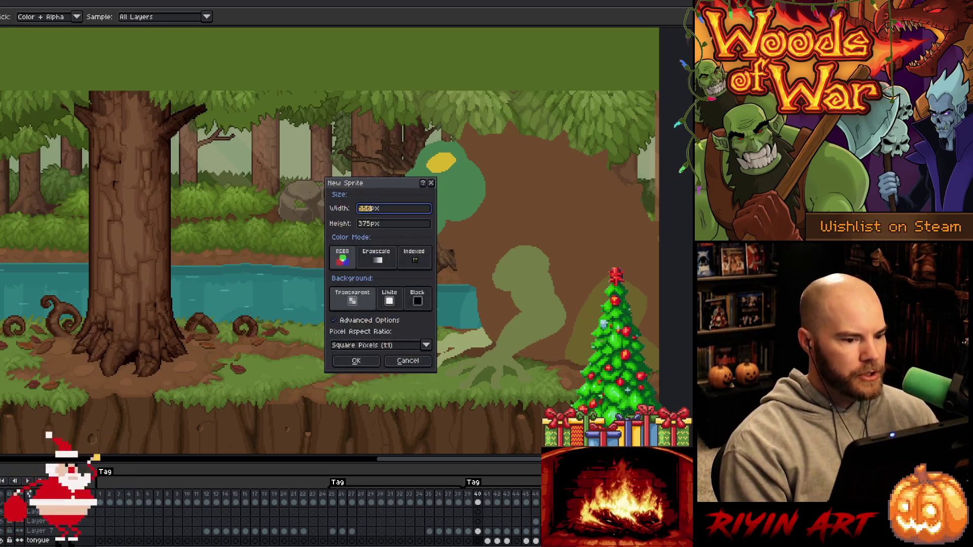
key(Return)
key(ctrl+v)
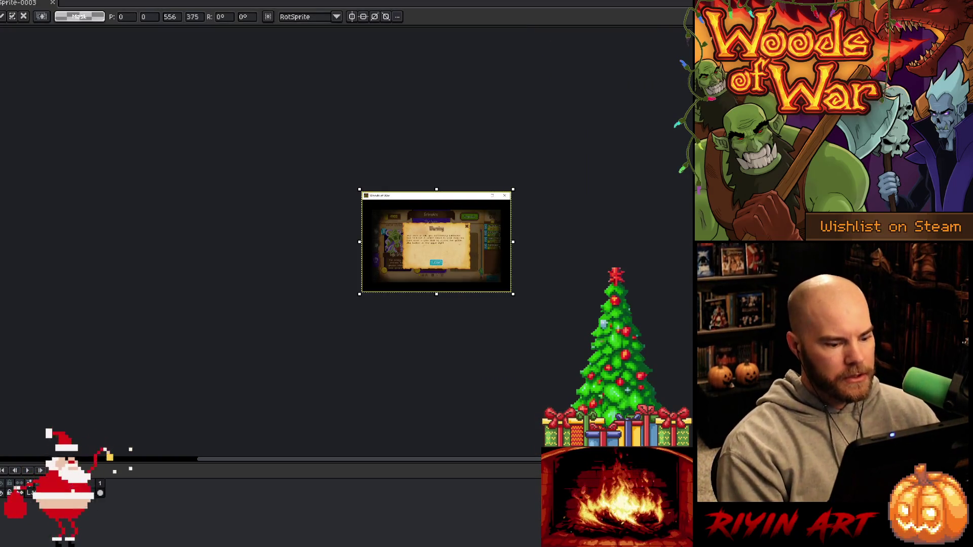
key(Return)
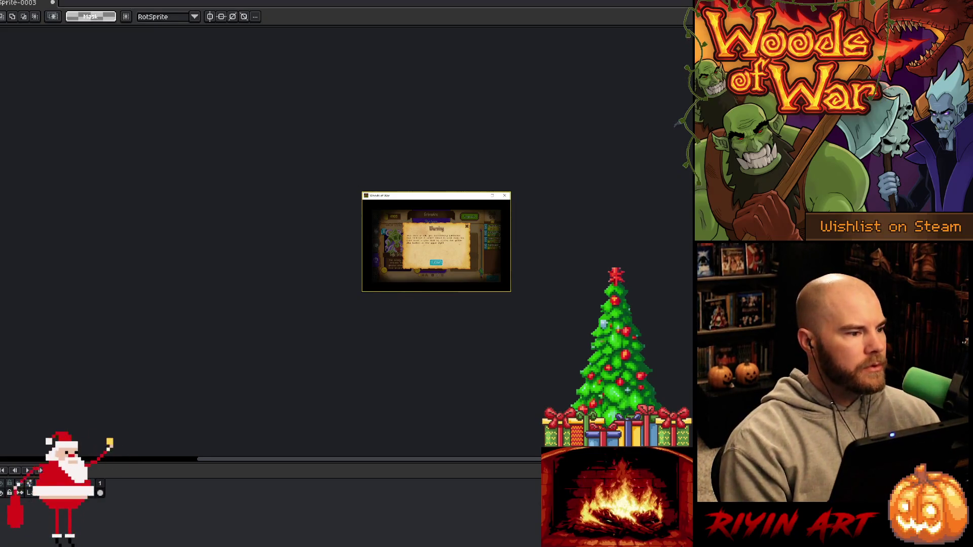
- Copy only the raised-arm druid by temporarily hiding the left druid and background layers
key(ctrl+shift+Tab)
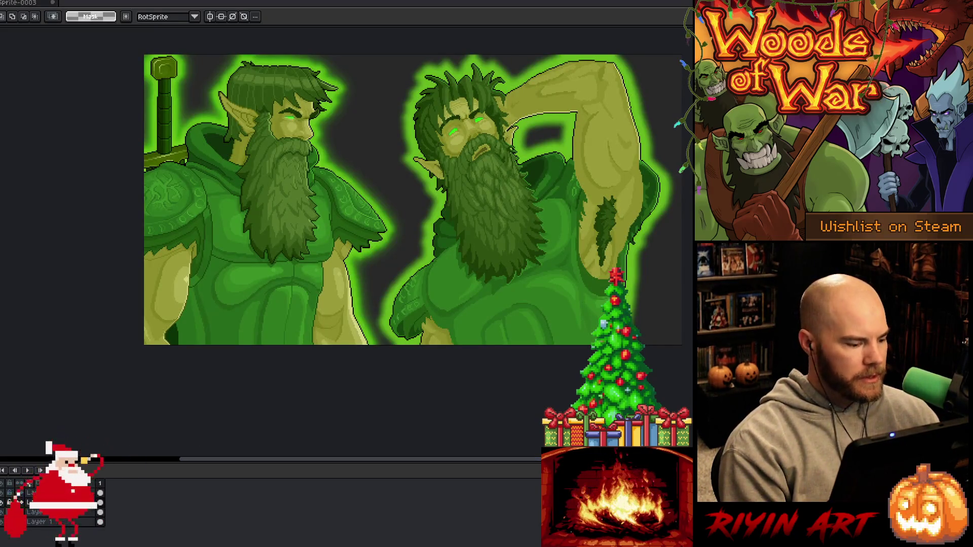
click(2, 513)
click(2, 522)
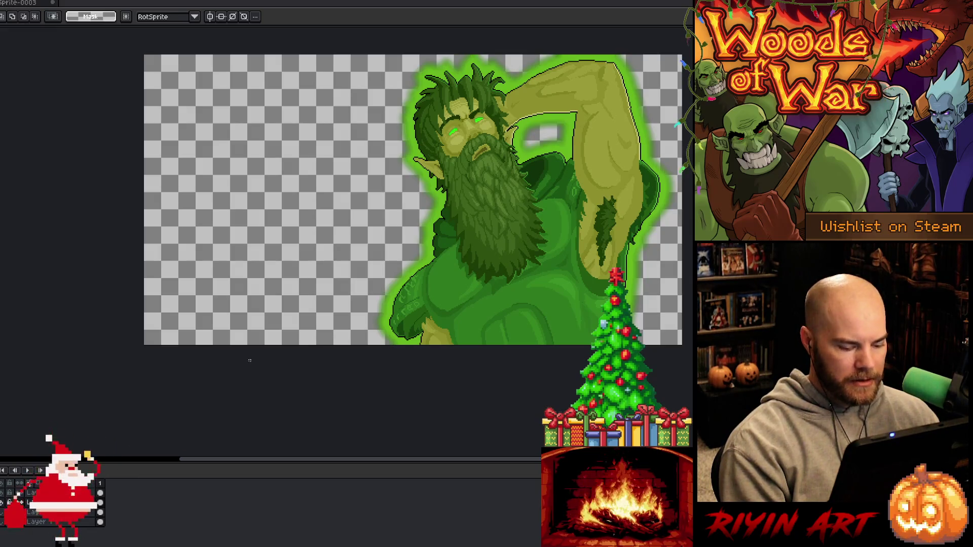
scroll(420, 306, down, 1)
key(ctrl+a)
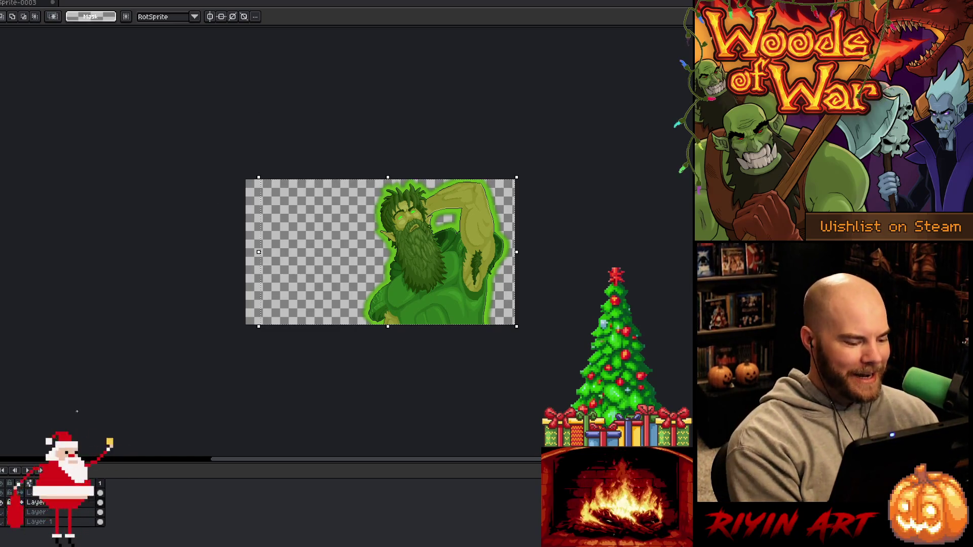
key(ctrl+d)
click(2, 512)
click(2, 522)
scroll(441, 272, up, 1)
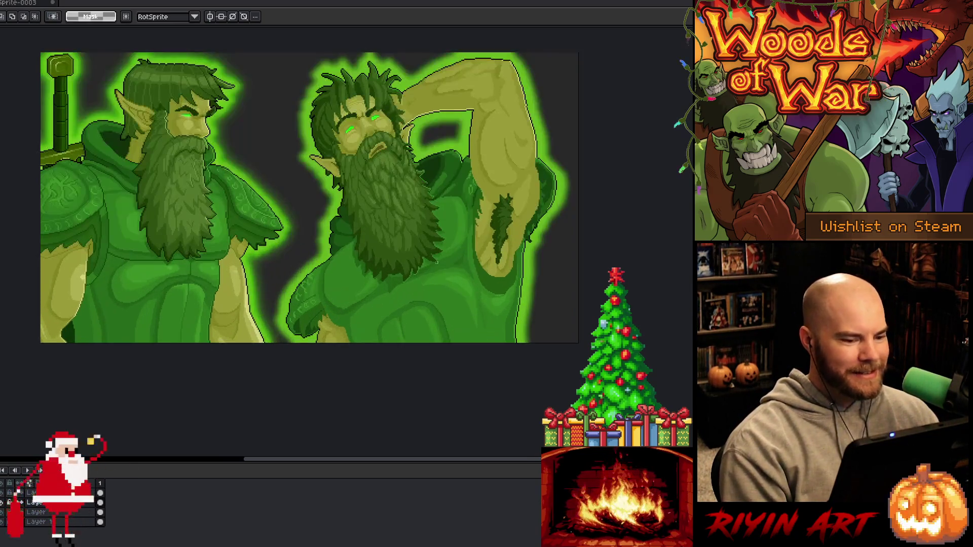
key(alt+Tab)
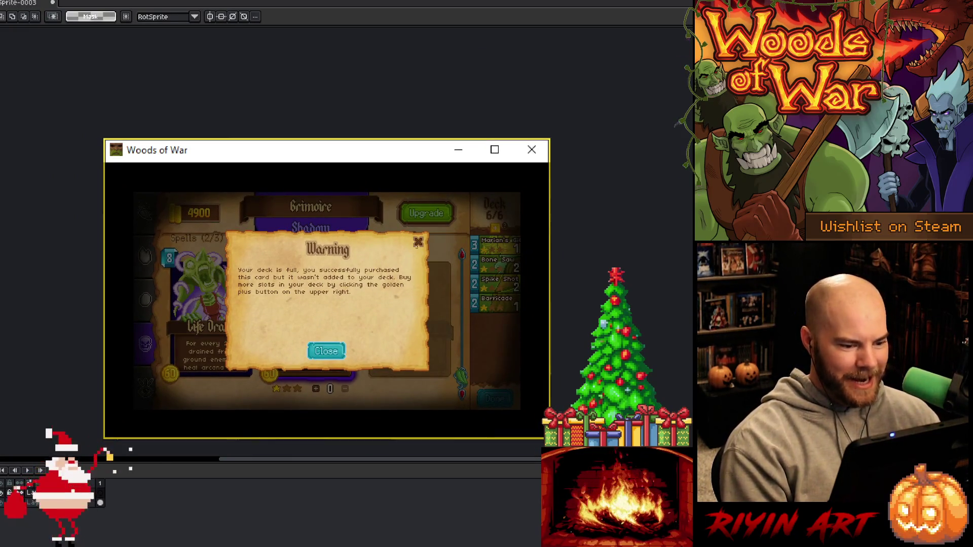
- Crop the screenshot to just the game area, removing the window frame
mouse_move(109, 176)
mouse_down()
mouse_move(269, 355)
mouse_move(520, 425)
mouse_move(542, 415)
mouse_up()
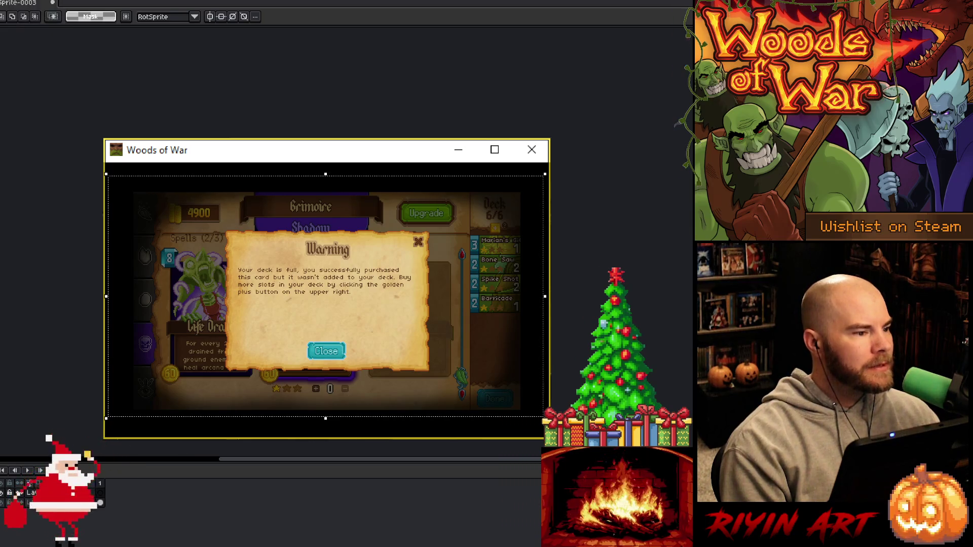
key(ctrl+shift+x)
key(ctrl+d)
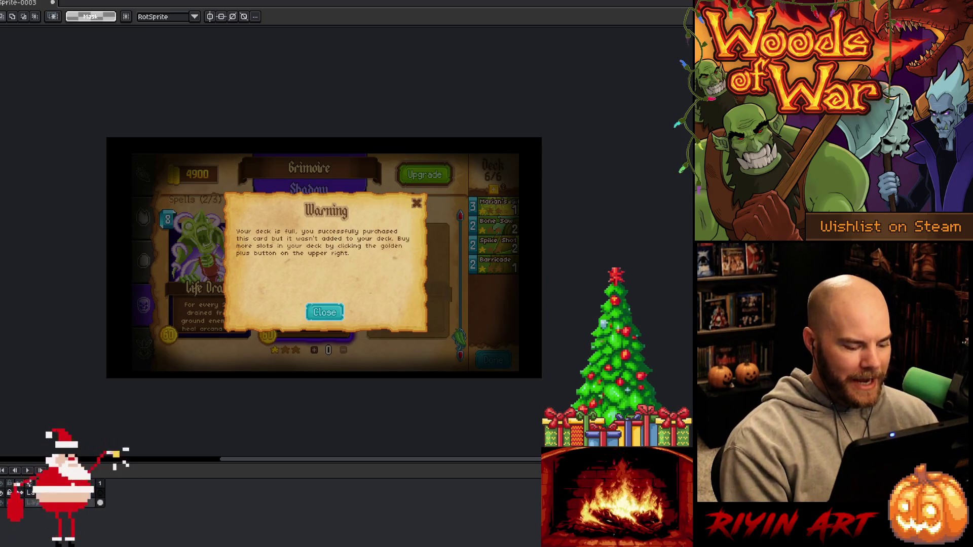
- Paste the raised-arm druid onto the right side of the mockup, fine-tune its position, and commit
key(ctrl+v)
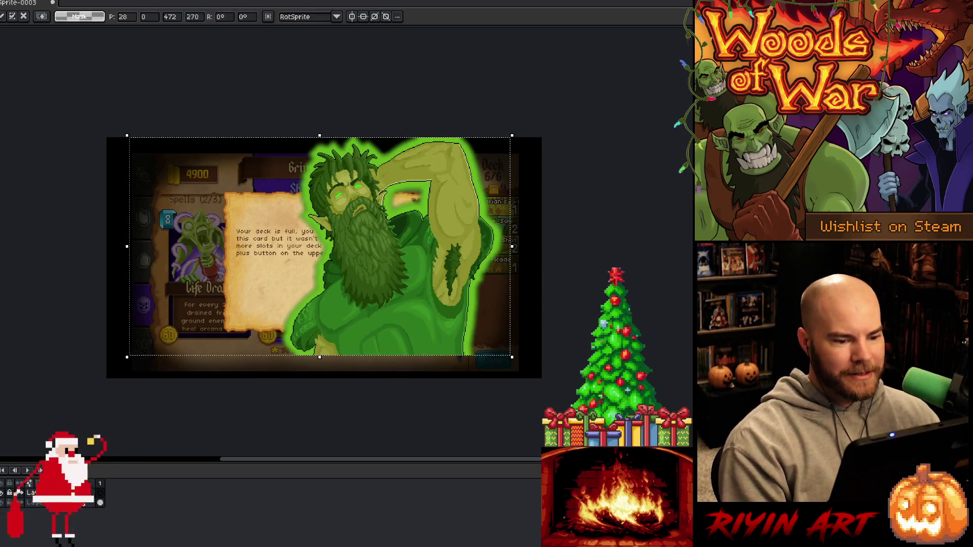
drag(414, 297, 517, 309)
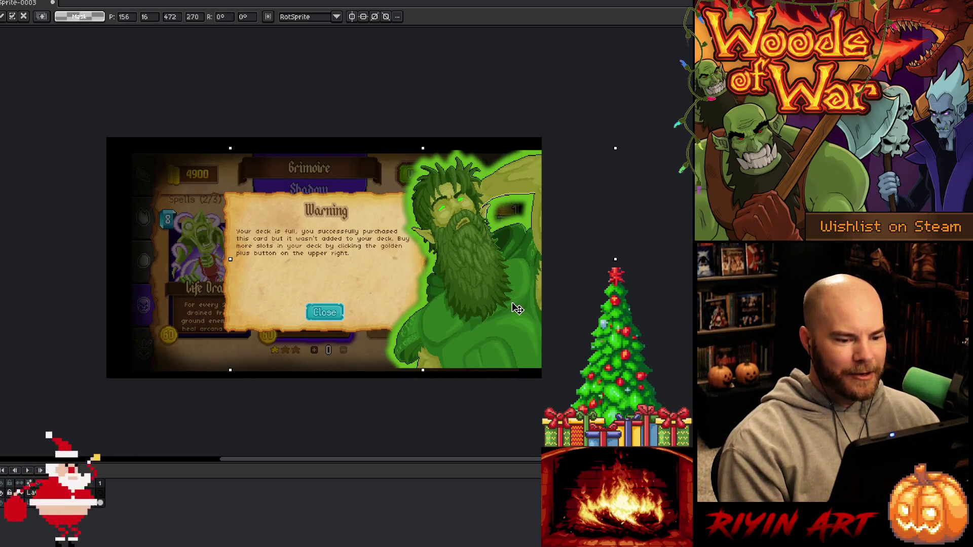
scroll(505, 284, up, 2)
drag(476, 272, 475, 270)
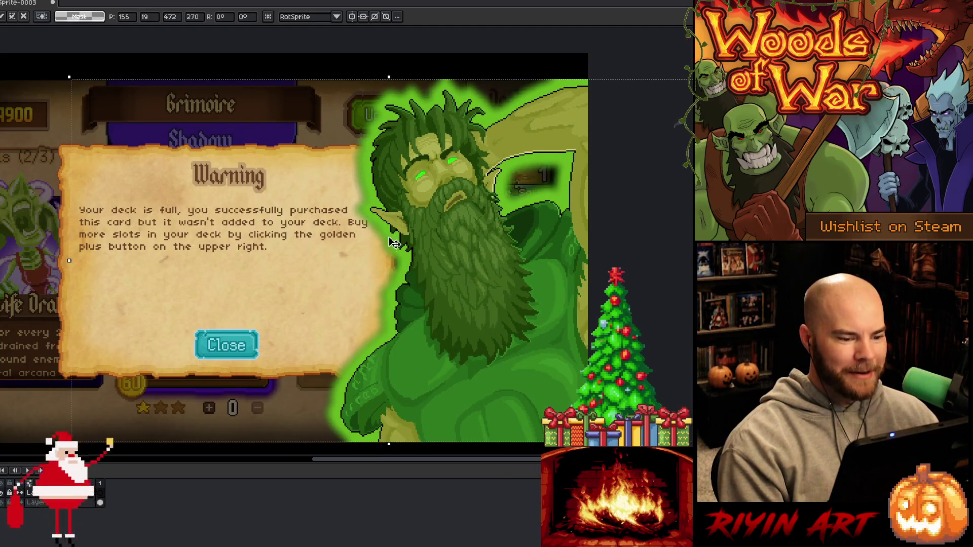
scroll(394, 246, down, 1)
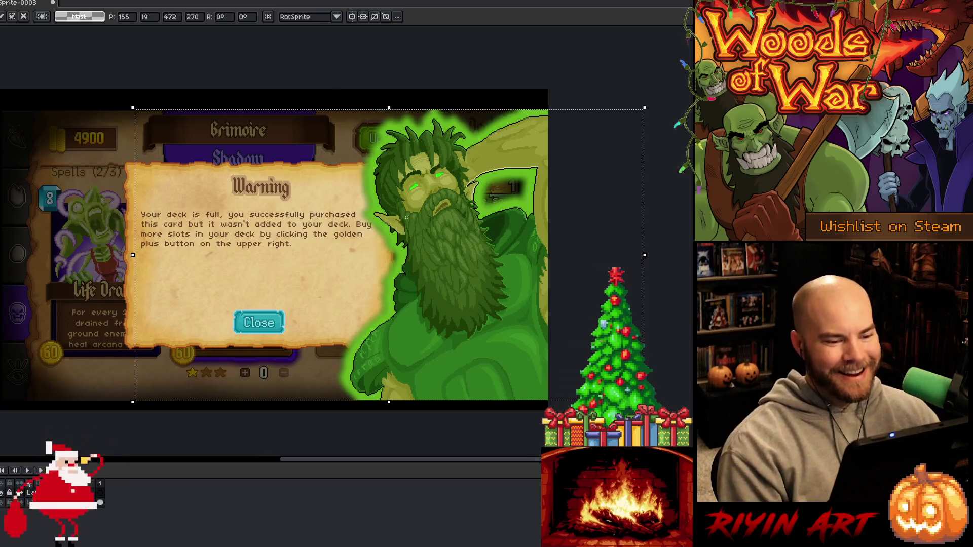
key(Return)
drag(244, 228, 371, 239)
drag(580, 243, 568, 242)
key(Right)
key(Right)
key(Right)
key(Right)
key(Right)
key(Right)
key(Return)
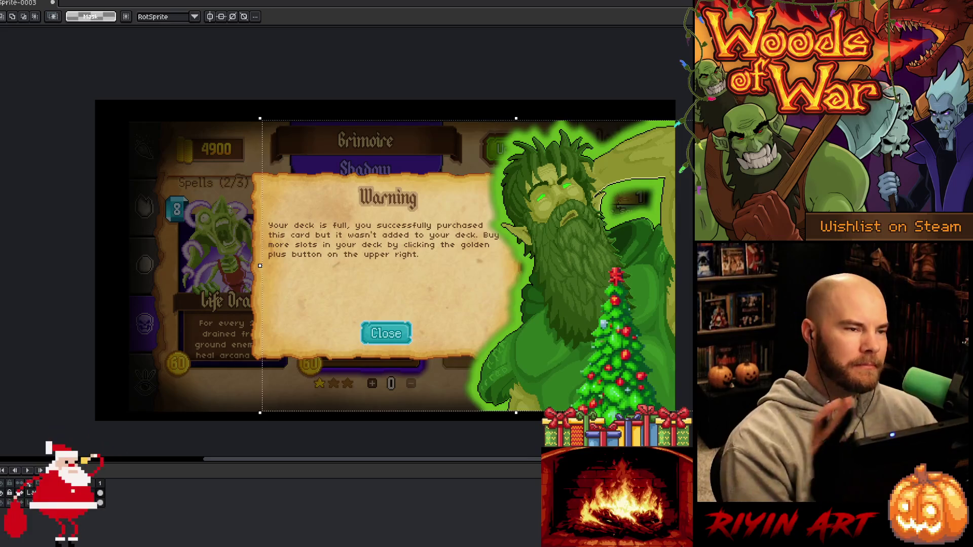
key(ctrl+d)
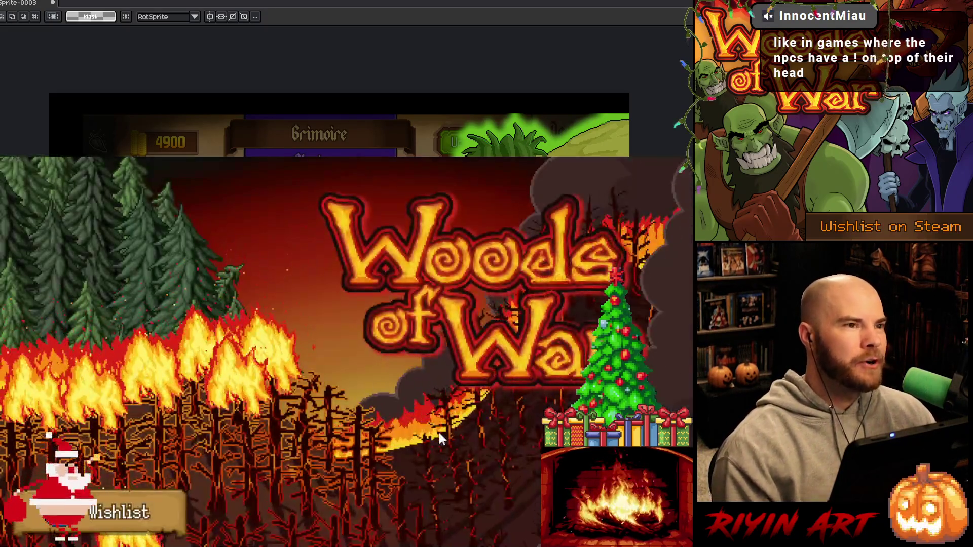
- Load the saved game, open Run the Gauntlet, keep difficulty at Normal, and close it
click(535, 430)
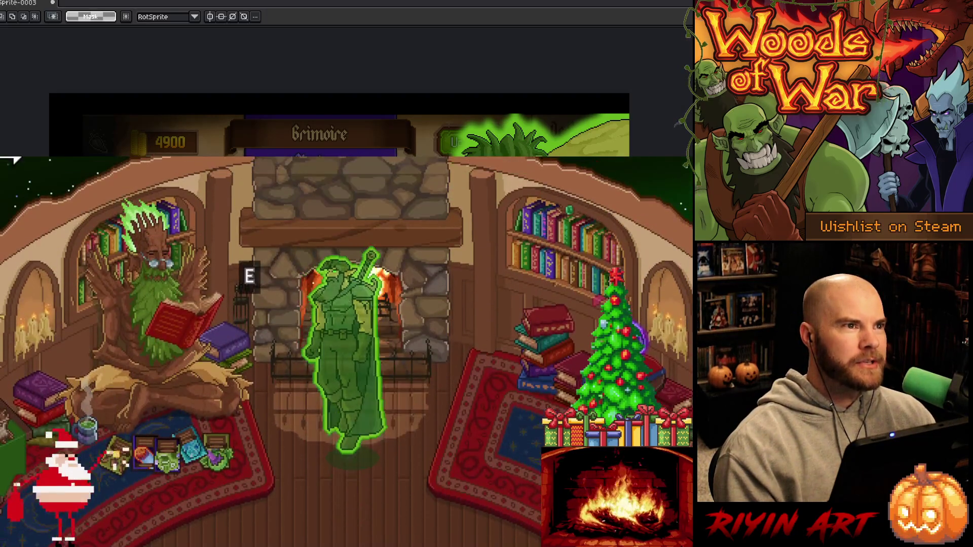
key(e)
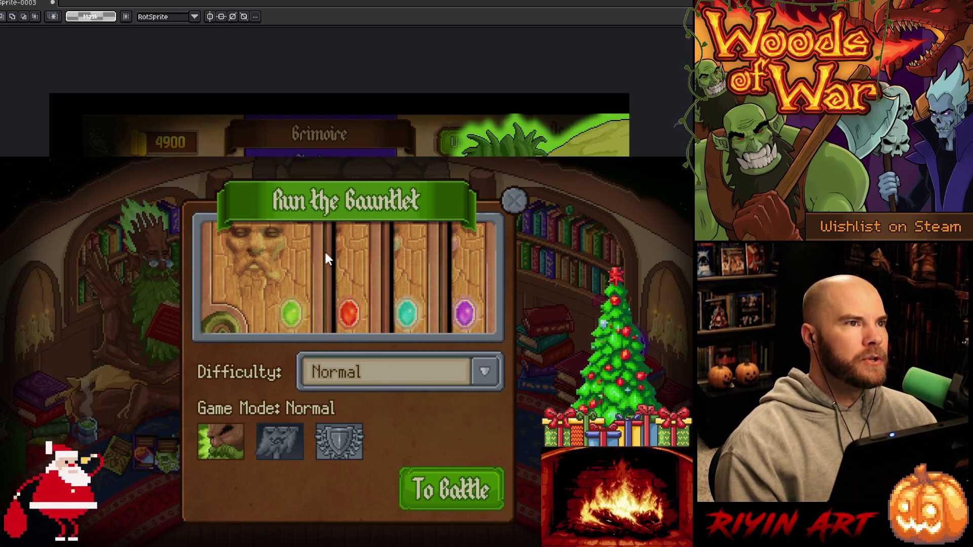
click(377, 373)
click(363, 382)
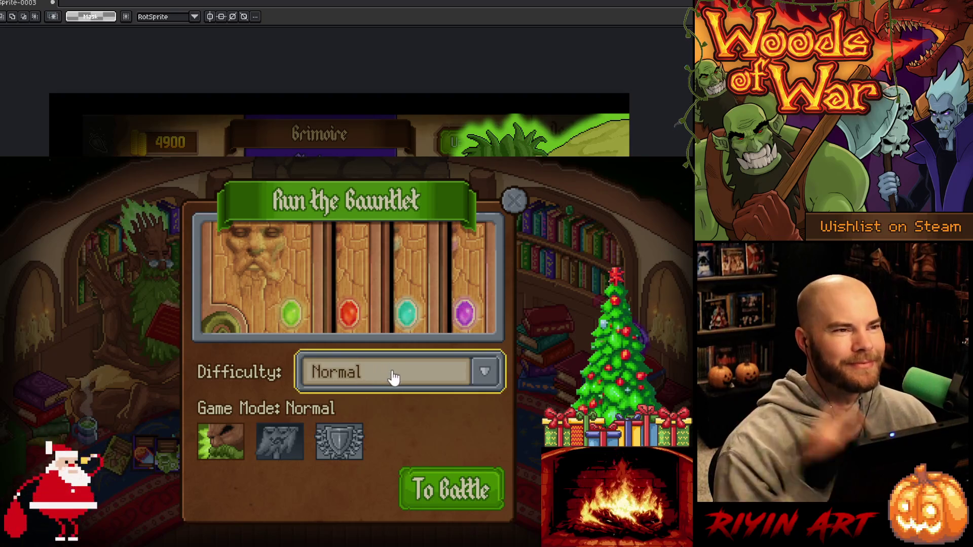
click(440, 375)
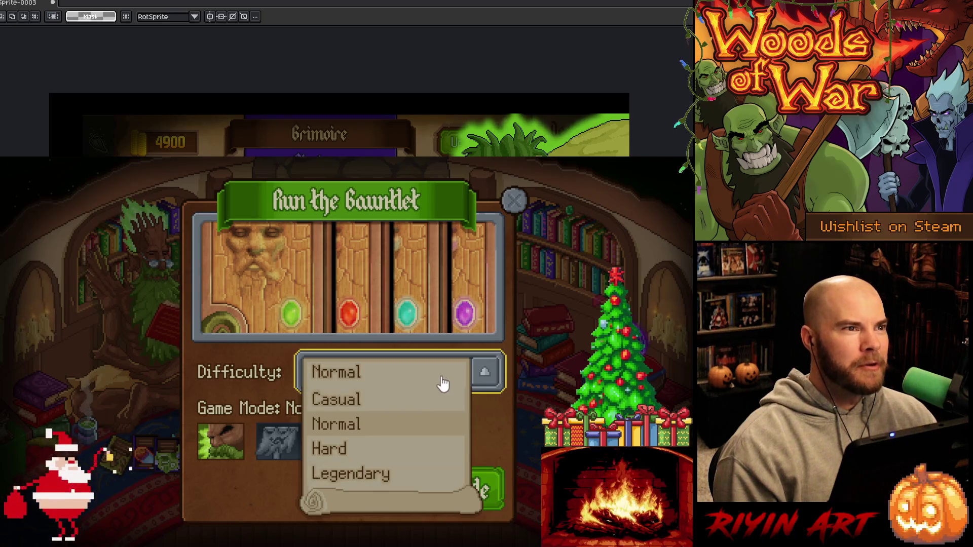
click(445, 381)
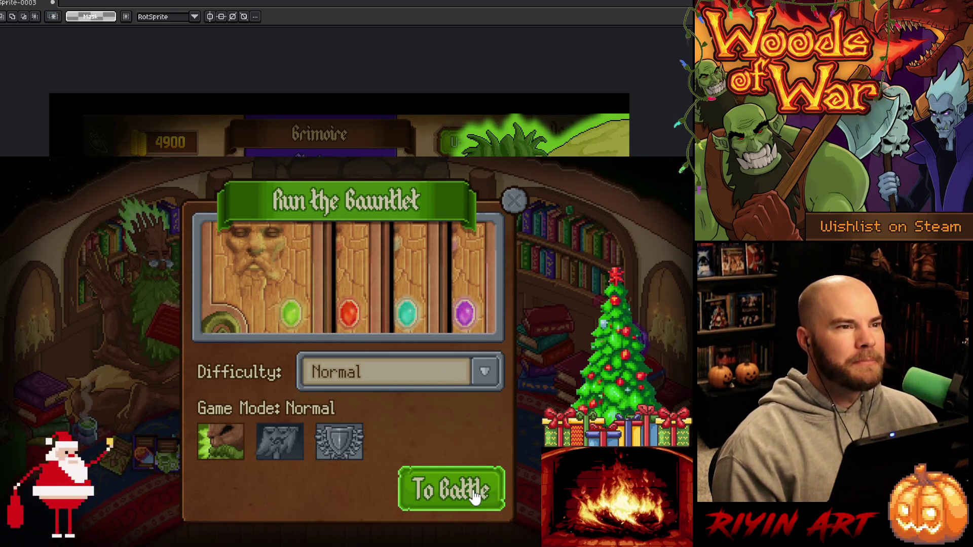
click(514, 200)
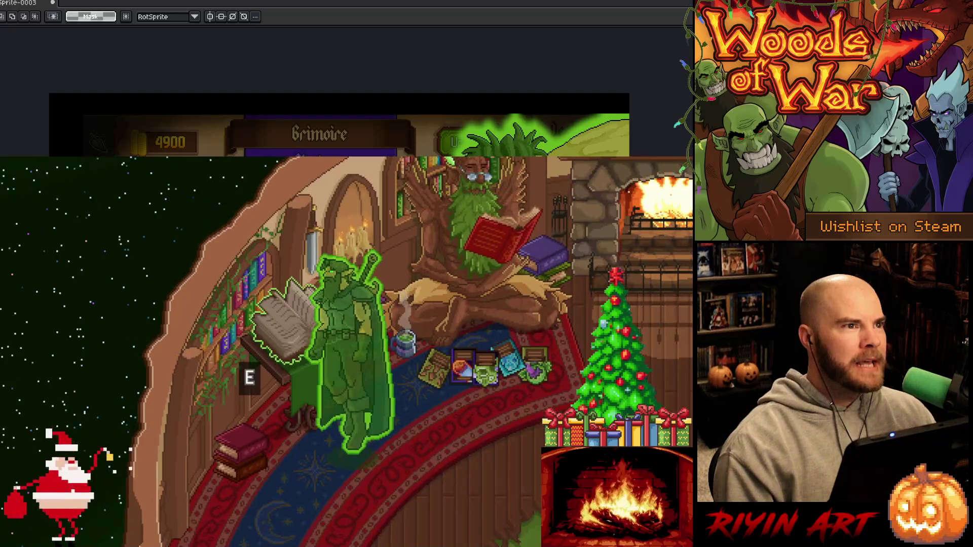
- Open the Grimoire at the bookshelf and select the Bone Saw card in the deck
key(e)
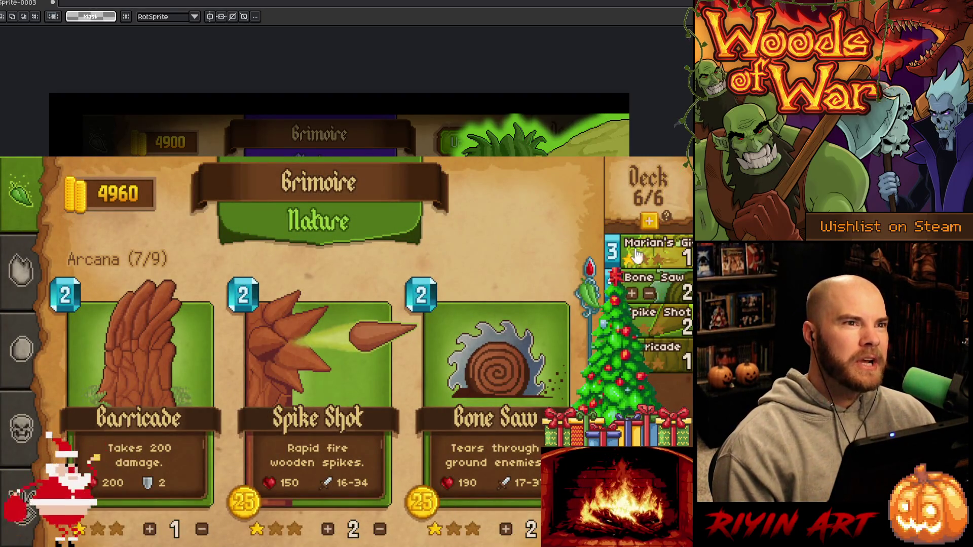
mouse_move(665, 269)
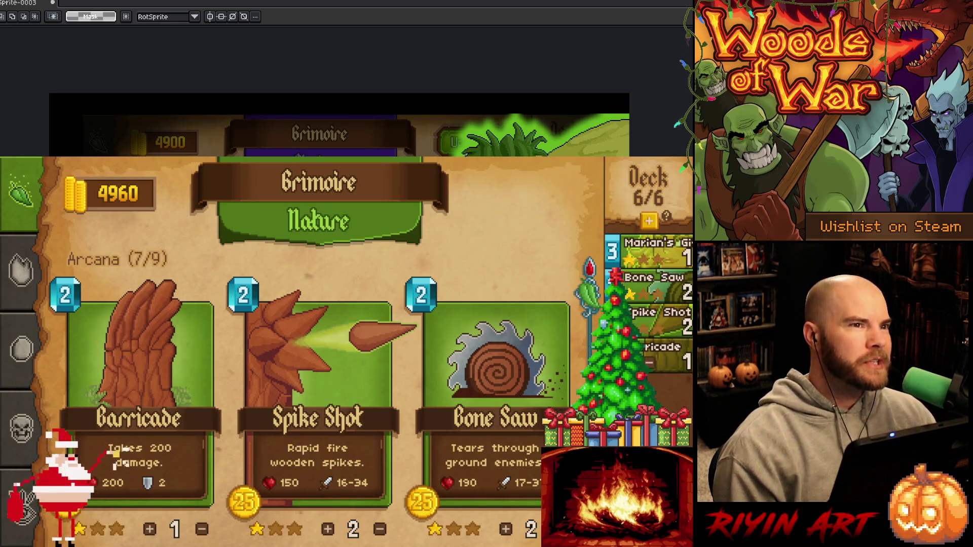
mouse_move(656, 347)
click(510, 339)
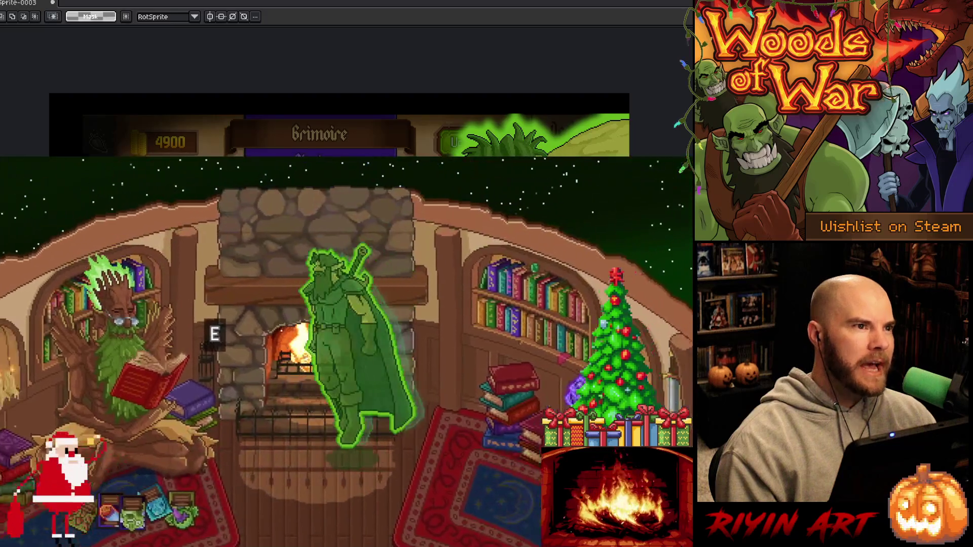
- Start the gauntlet battle and swap out the second Bone Saw and Marian's Gift cards
key(e)
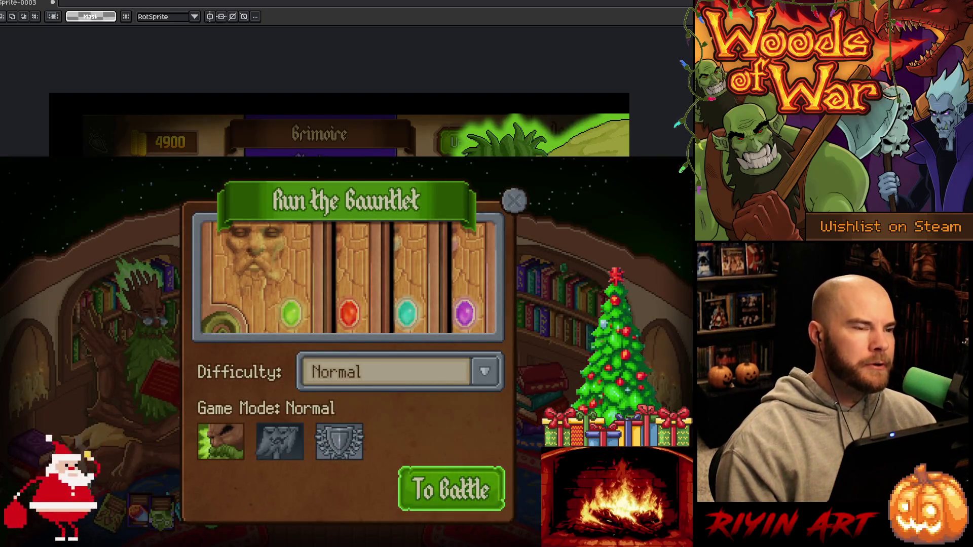
key(Escape)
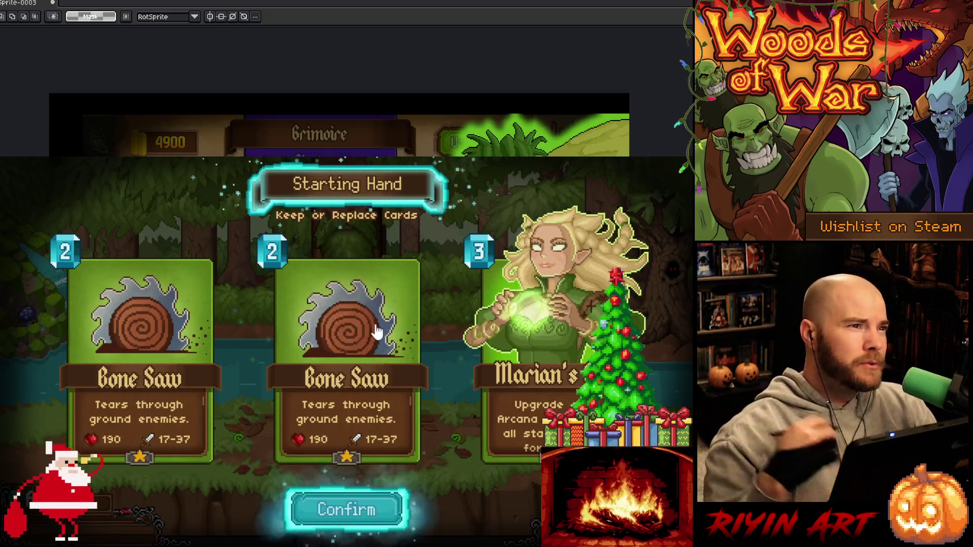
click(373, 330)
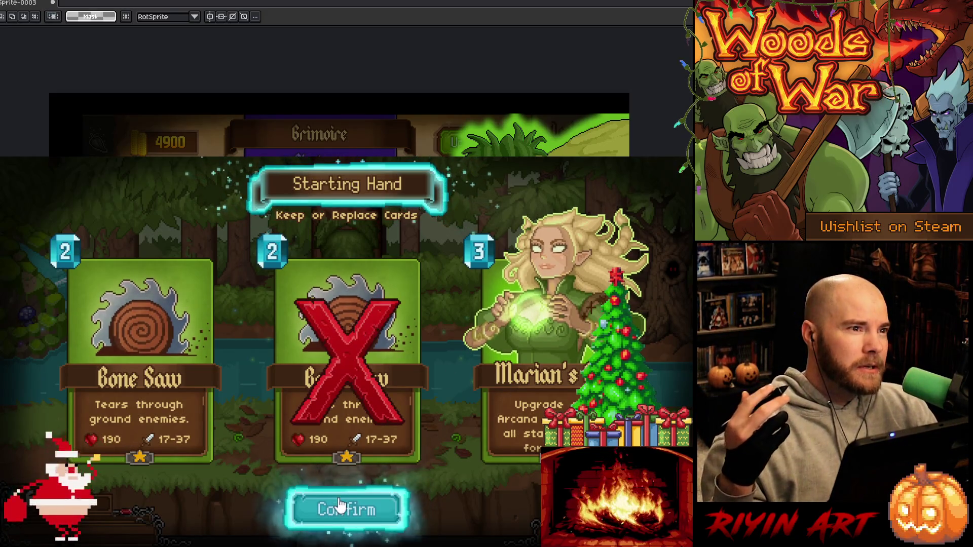
click(512, 345)
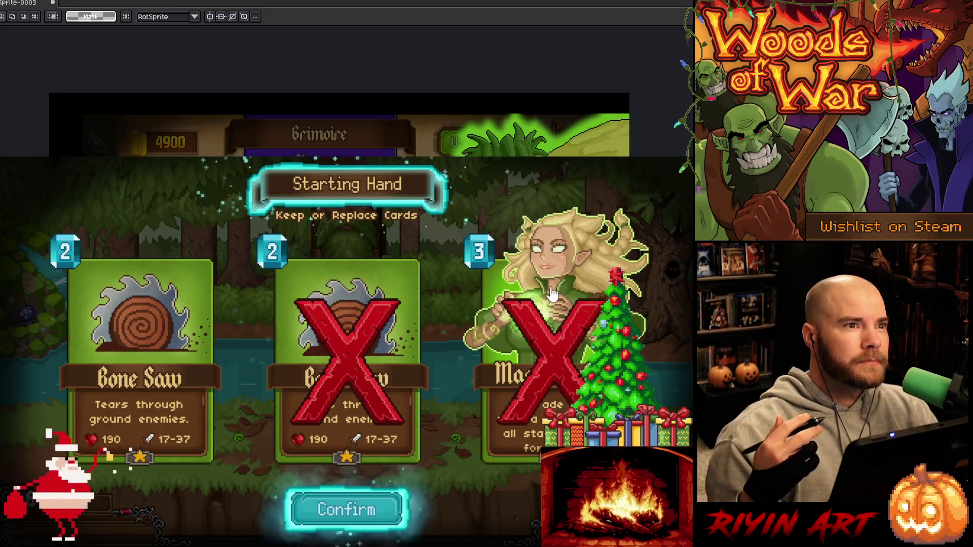
click(349, 509)
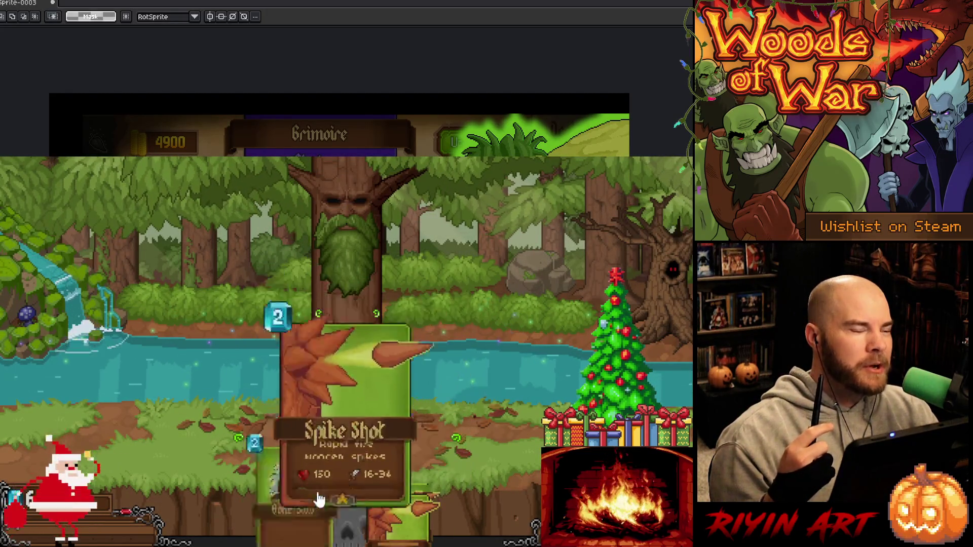
- Drag a Spike Shot card from the hand onto a placement slot on the big tree
mouse_move(405, 487)
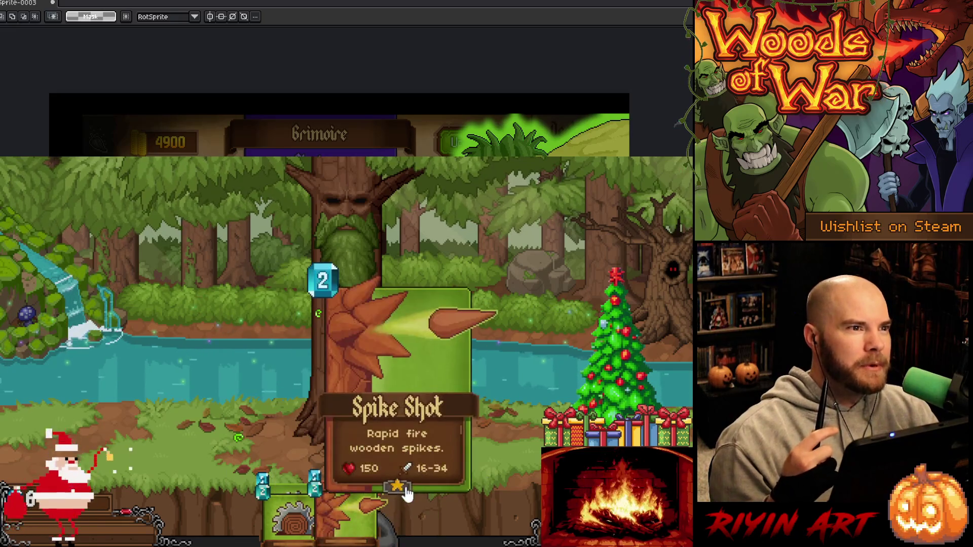
mouse_move(406, 452)
mouse_down()
mouse_move(458, 362)
mouse_move(389, 344)
mouse_up()
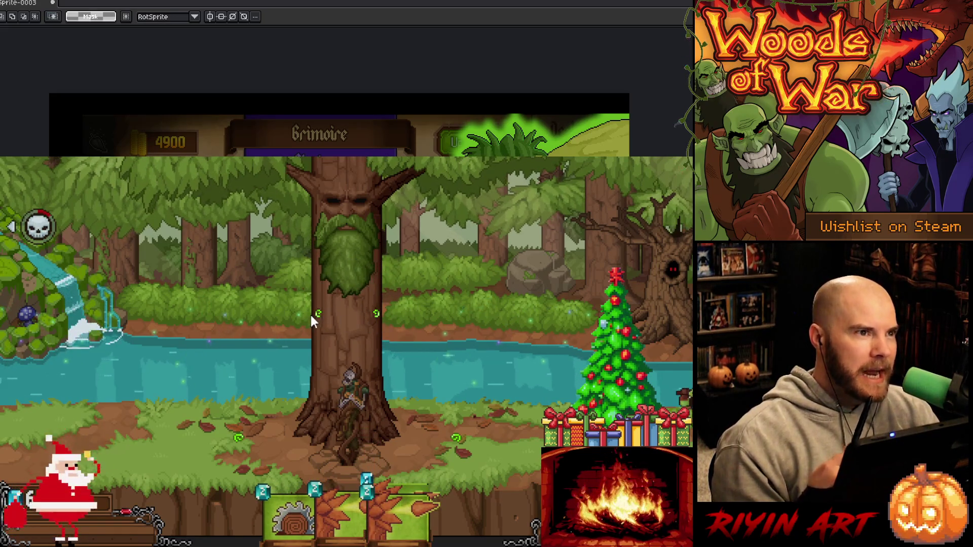
mouse_move(409, 477)
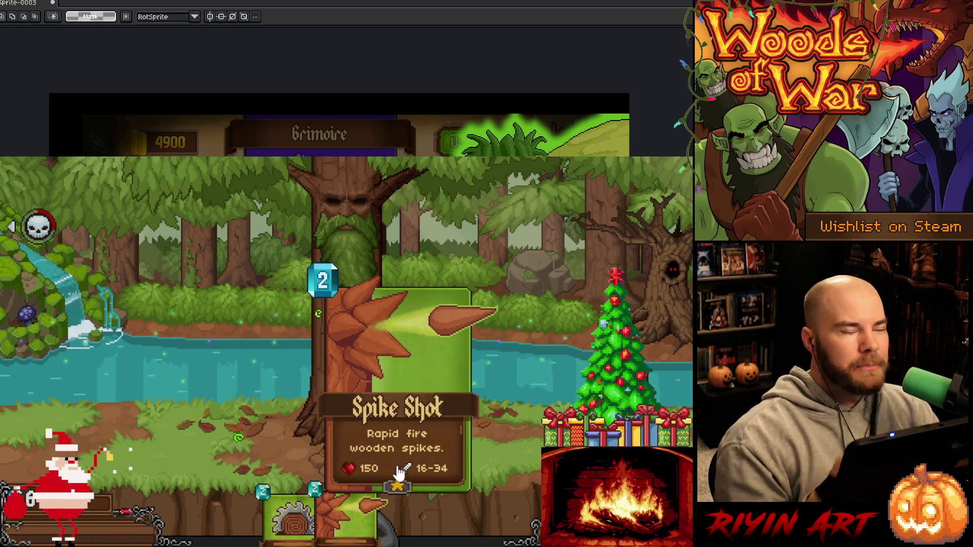
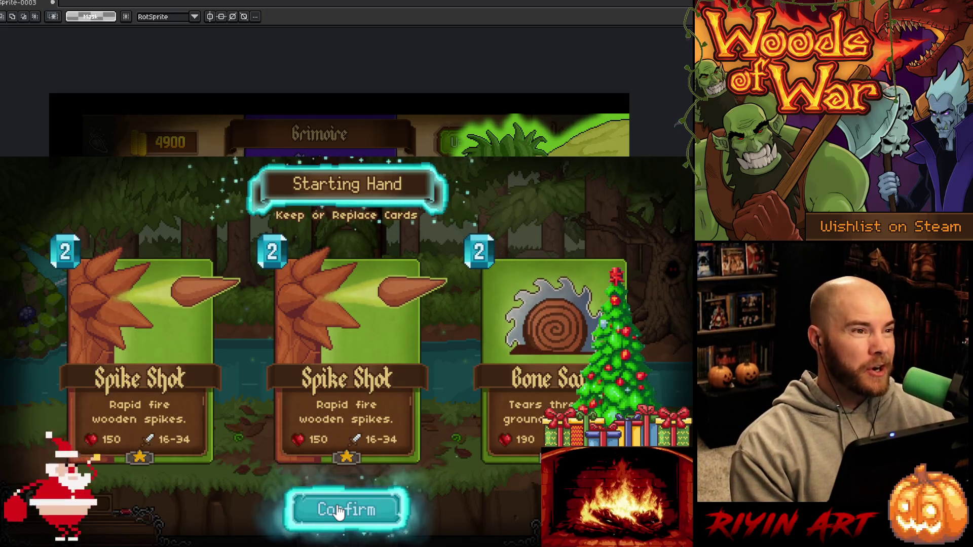
- Swap out the middle Spike Shot card in the starting hand, then play through the level
click(327, 335)
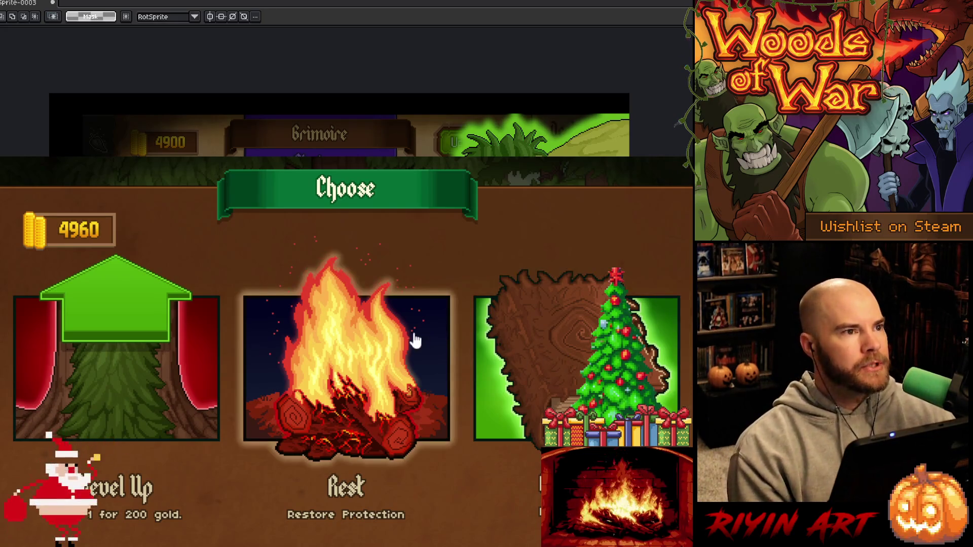
- On the Choose screen, take Level Up instead of Rest
click(94, 363)
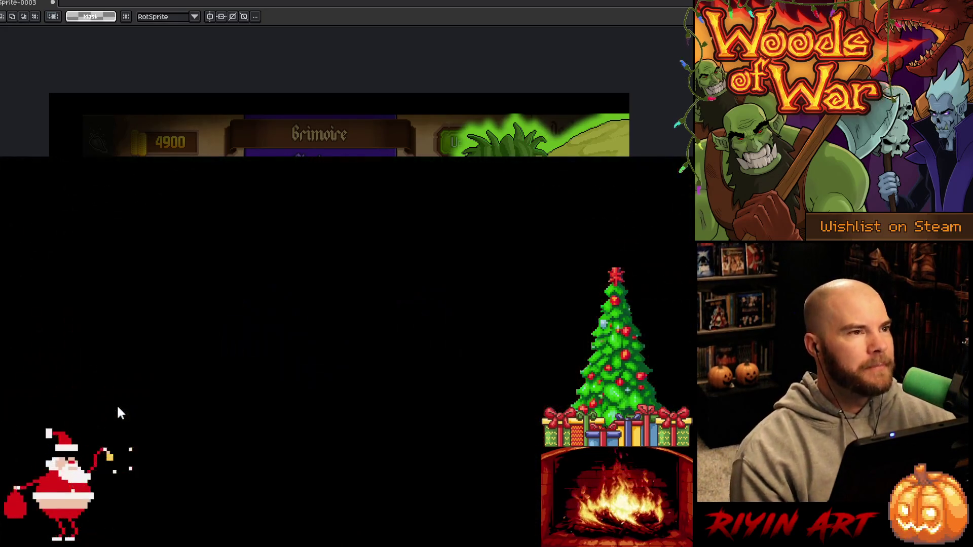